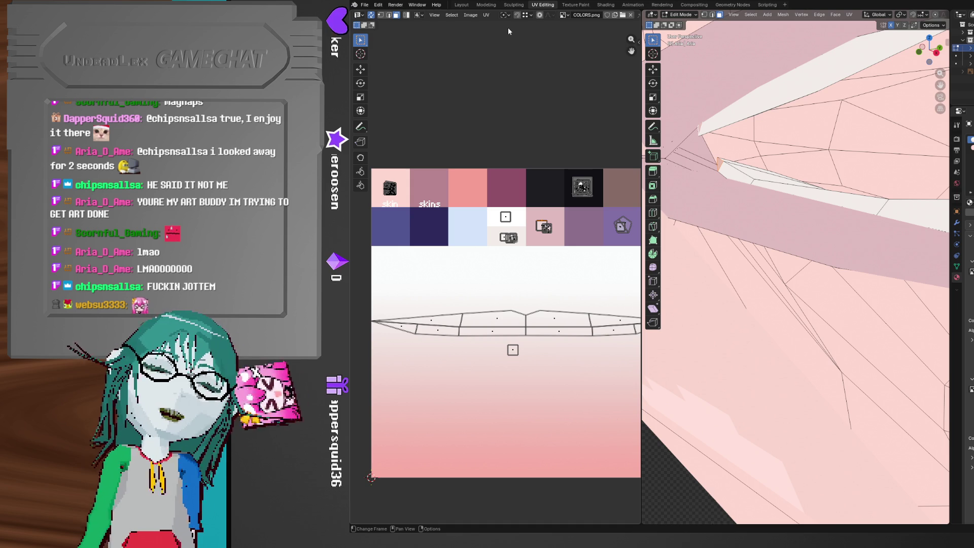
Reset the face's UVs, shrink them to a tiny island and drop it on the white swatch
click(486, 14)
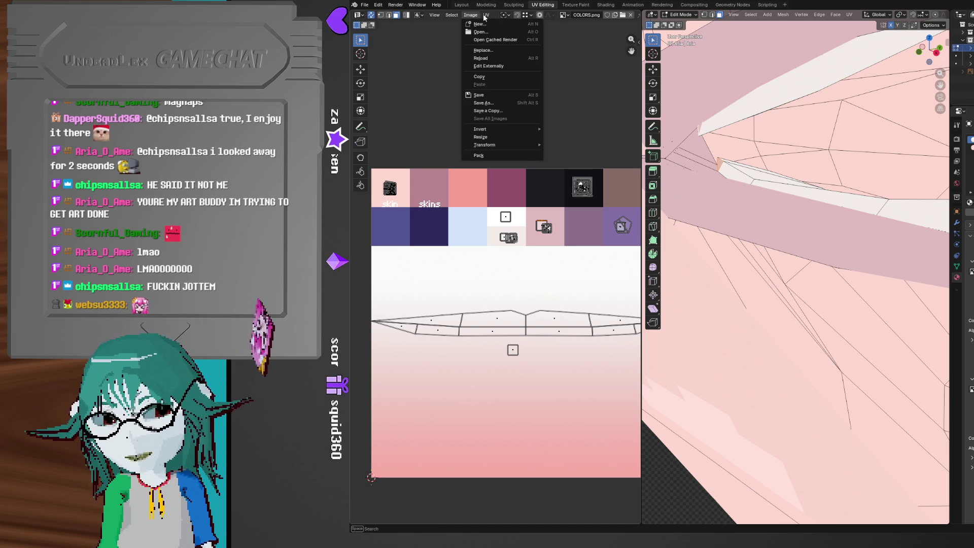
click(530, 280)
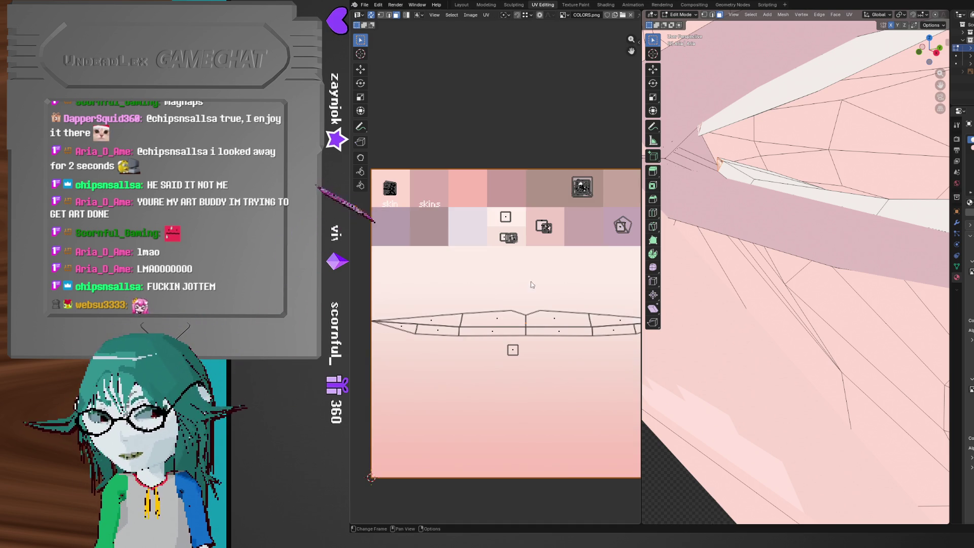
key(s)
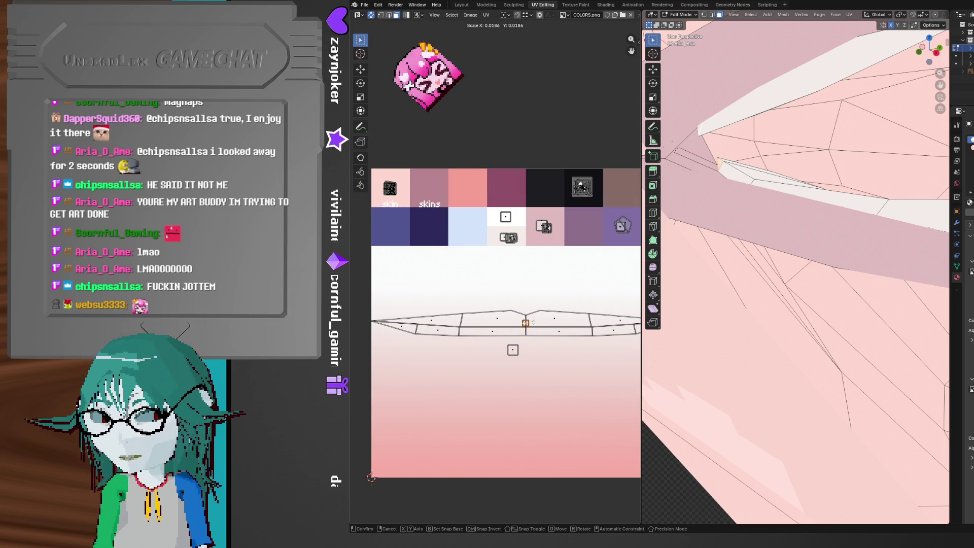
click(529, 327)
key(g)
click(511, 240)
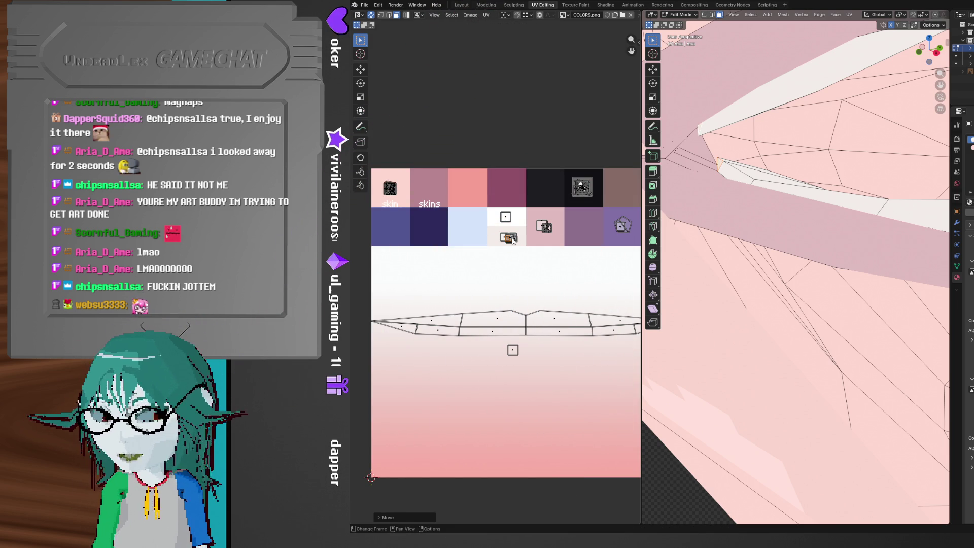
Orbit the model around the mouth area to find the next face to remap
middle_drag(819, 269, 655, 273)
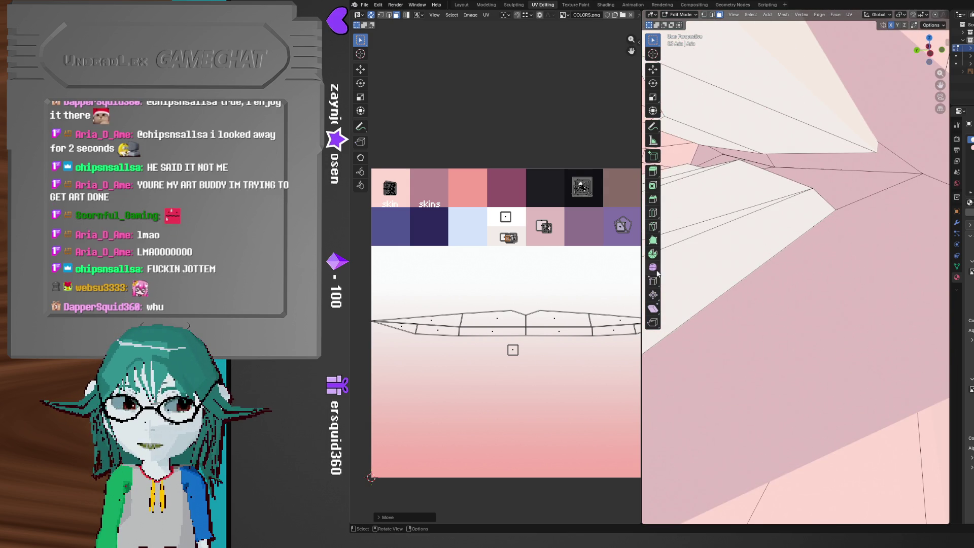
mouse_move(809, 224)
middle_down()
mouse_move(812, 249)
mouse_move(685, 304)
middle_up()
middle_drag(881, 266, 826, 247)
middle_drag(848, 208, 839, 212)
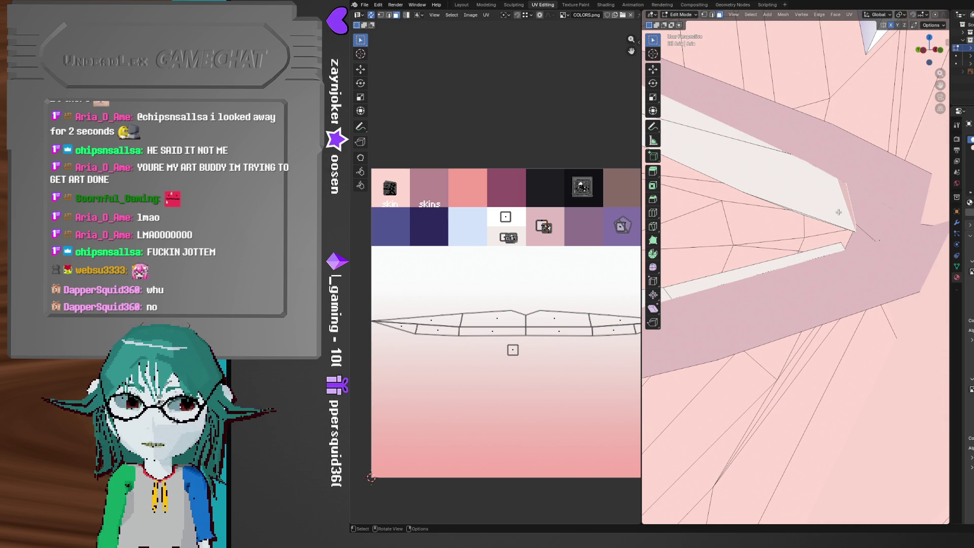
click(484, 14)
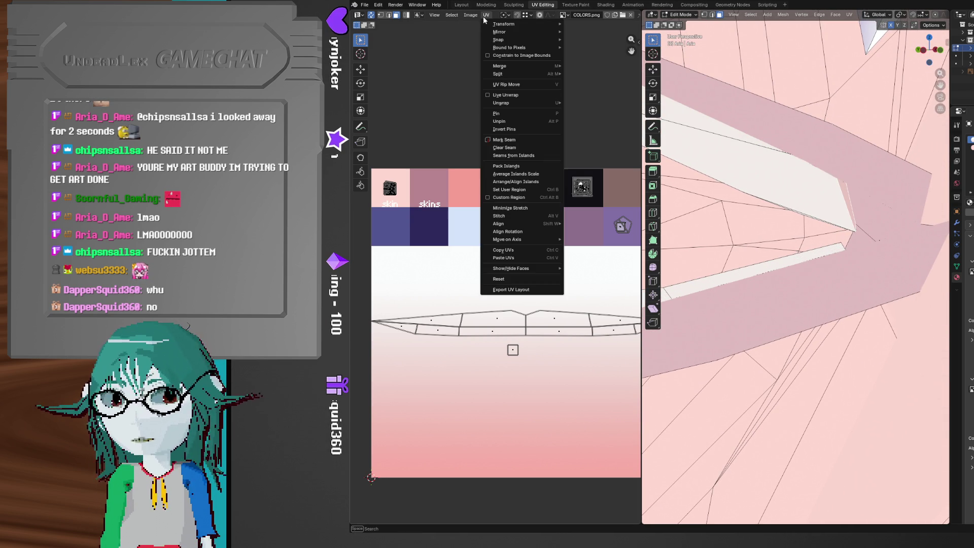
Scale the face's reset UVs down to a tiny square and place it on the white swatch
key(s)
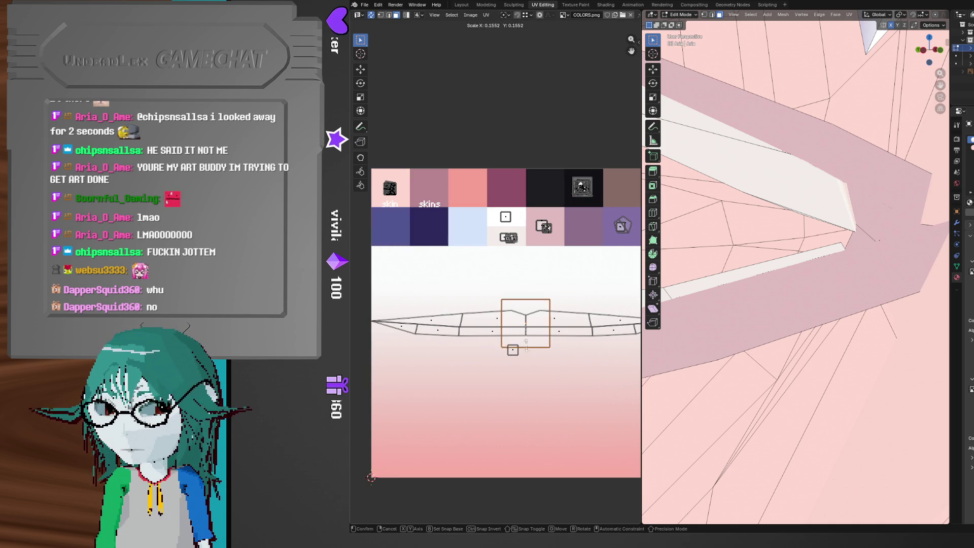
click(523, 323)
key(g)
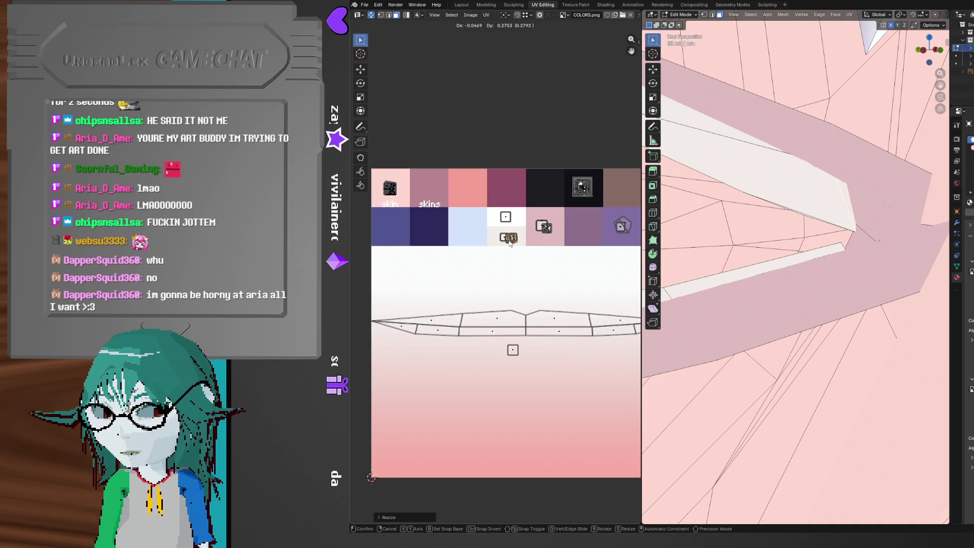
click(511, 244)
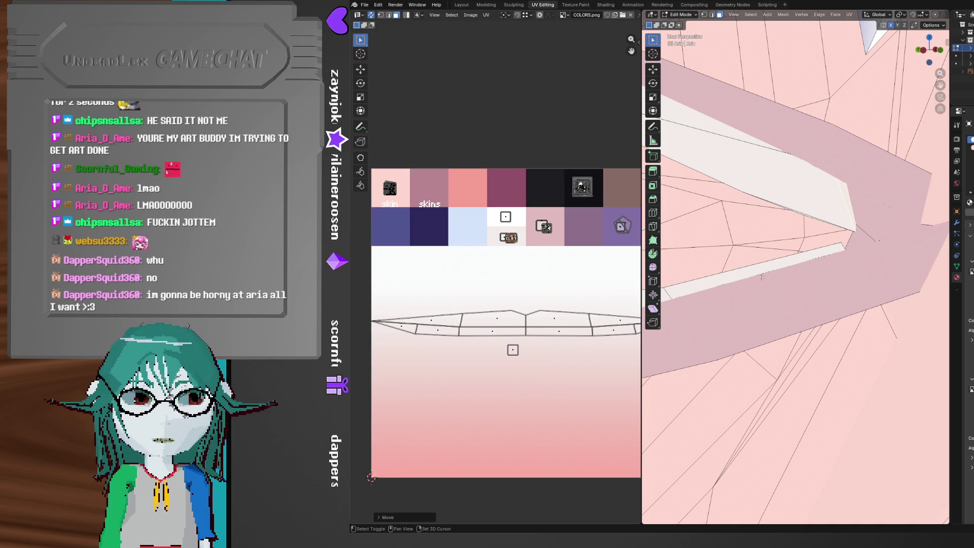
mouse_move(773, 280)
middle_down()
mouse_move(797, 298)
mouse_move(841, 288)
mouse_move(820, 286)
mouse_move(884, 291)
mouse_move(769, 317)
mouse_move(864, 310)
mouse_move(815, 315)
mouse_move(838, 292)
mouse_move(843, 109)
middle_up()
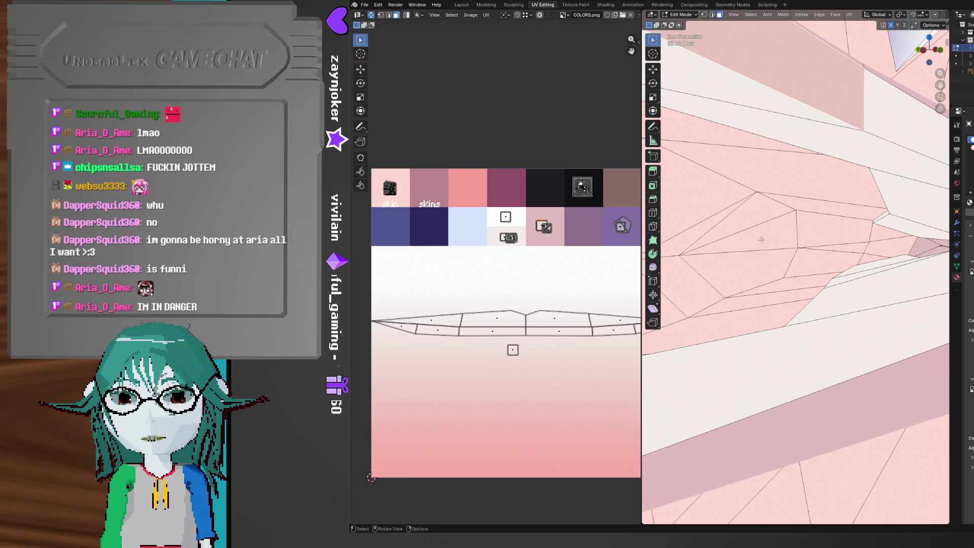
Reset this face's UVs, shrink them and move the small island onto the white swatch
click(487, 14)
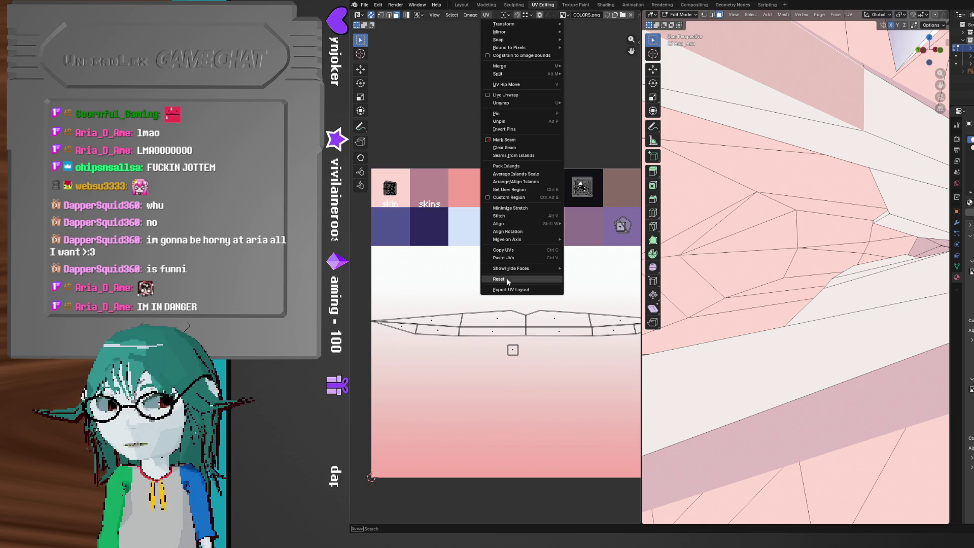
click(508, 279)
key(s)
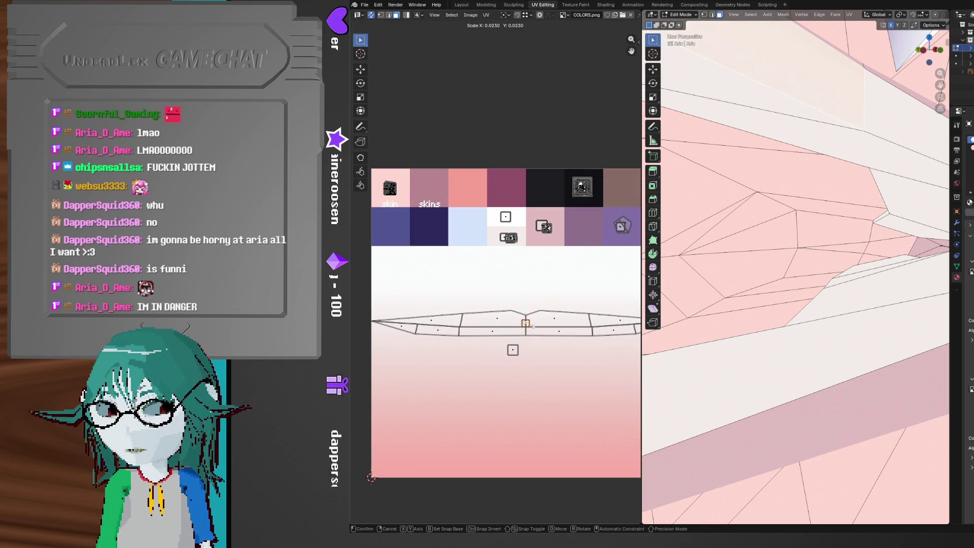
click(532, 325)
key(g)
click(516, 238)
Orbit and zoom across the model to line up the next faces
mouse_move(811, 355)
middle_down()
mouse_move(837, 368)
mouse_move(902, 351)
middle_up()
scroll(902, 351, up, 5)
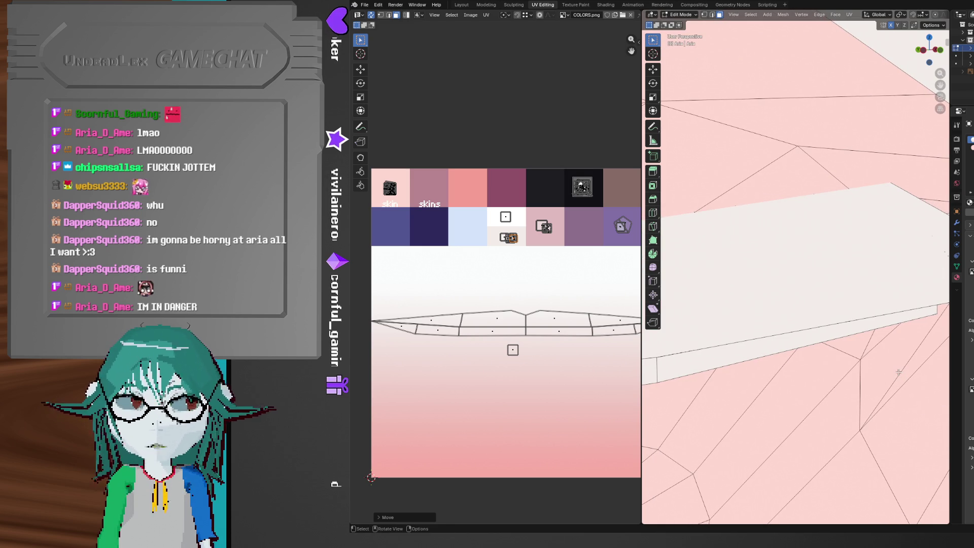
scroll(899, 372, down, 3)
mouse_move(898, 372)
ctrl+middle_down()
mouse_move(862, 394)
mouse_move(814, 336)
mouse_move(833, 333)
mouse_move(746, 366)
mouse_move(837, 401)
mouse_move(838, 344)
mouse_move(821, 328)
mouse_move(881, 342)
mouse_move(824, 341)
mouse_move(879, 326)
mouse_move(820, 383)
mouse_move(844, 370)
mouse_move(824, 328)
mouse_move(813, 361)
mouse_move(846, 348)
mouse_move(765, 344)
mouse_move(741, 317)
mouse_move(760, 314)
ctrl+middle_up()
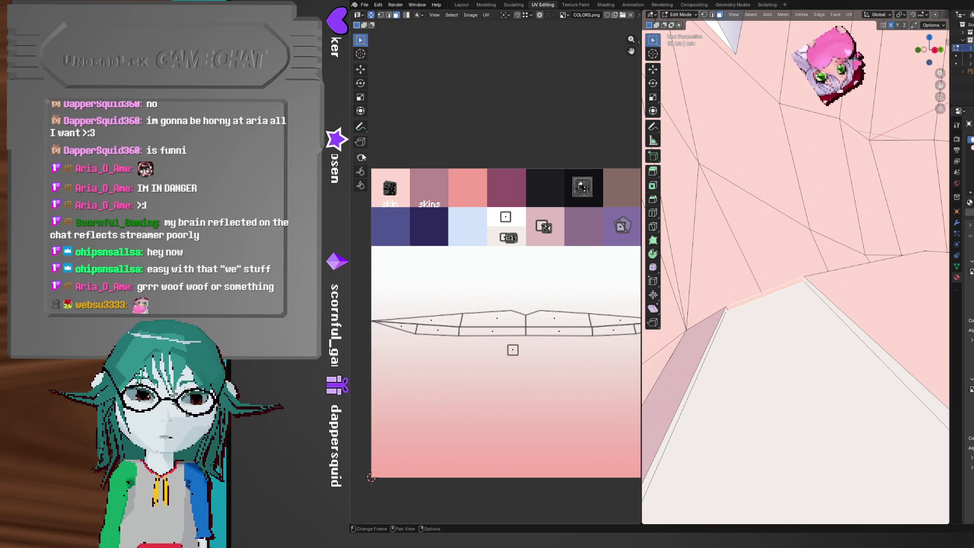
click(486, 15)
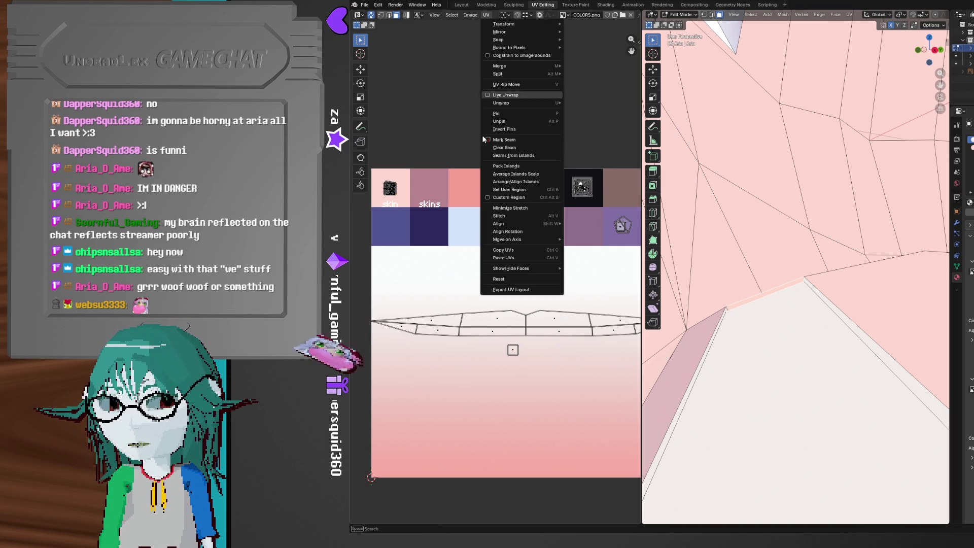
Reset the next face's UVs, scale them down and move them onto the palette swatches
click(500, 279)
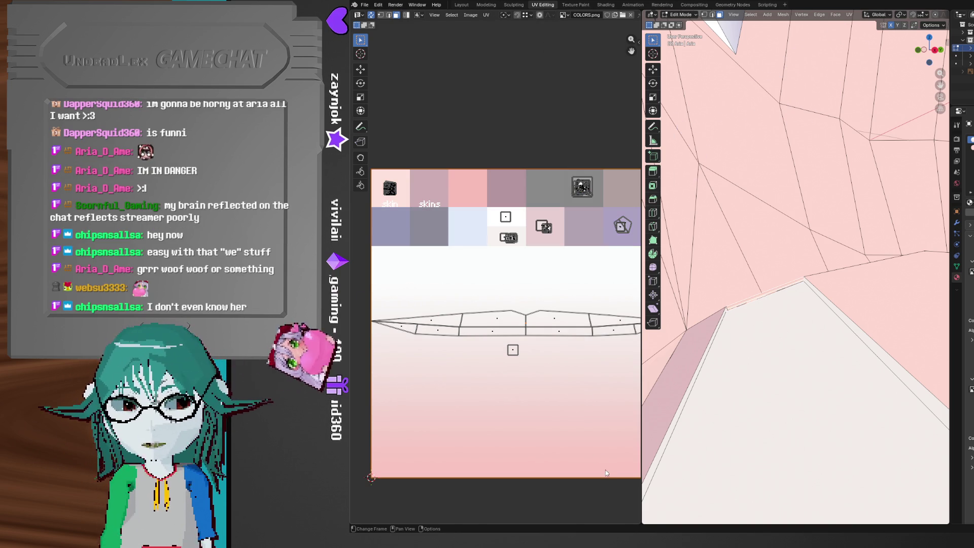
key(s)
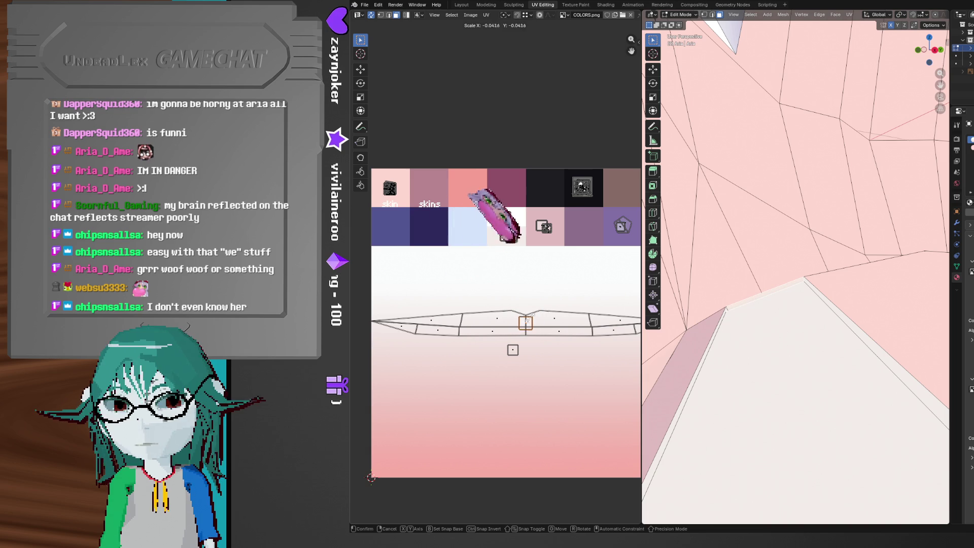
click(527, 327)
key(g)
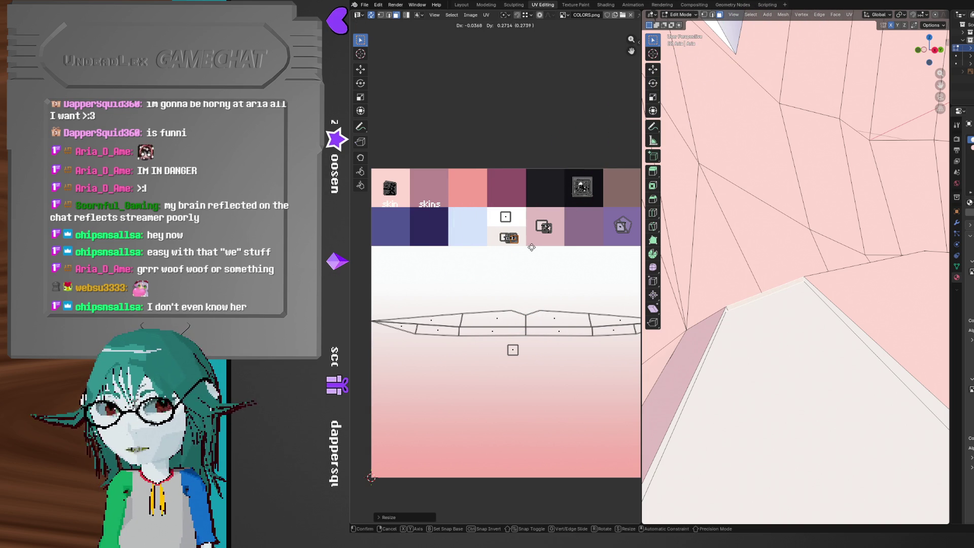
click(531, 247)
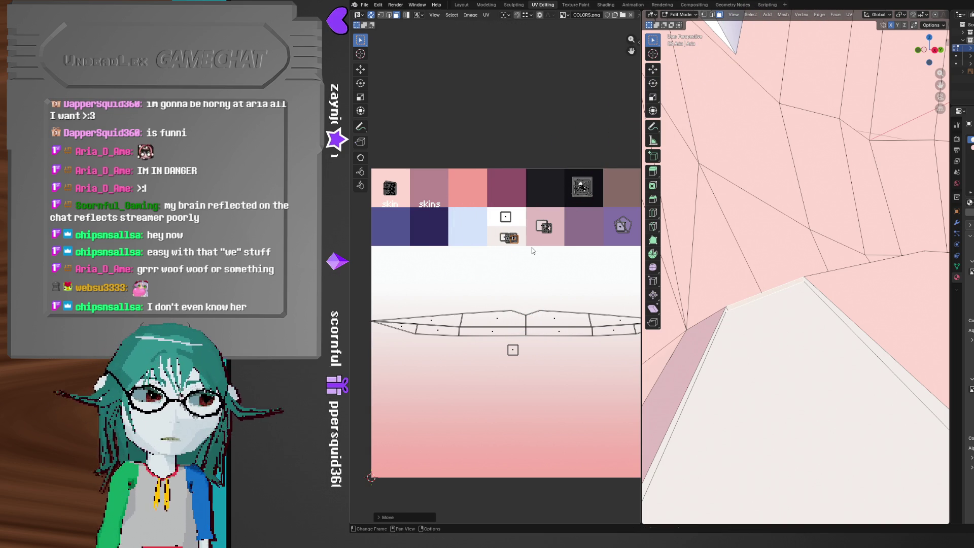
mouse_move(677, 334)
middle_down()
mouse_move(710, 345)
mouse_move(761, 330)
mouse_move(847, 369)
mouse_move(796, 292)
mouse_move(776, 396)
mouse_move(786, 415)
mouse_move(809, 298)
mouse_move(827, 331)
mouse_move(722, 333)
mouse_move(842, 350)
mouse_move(788, 365)
mouse_move(761, 350)
mouse_move(783, 341)
mouse_move(753, 309)
middle_up()
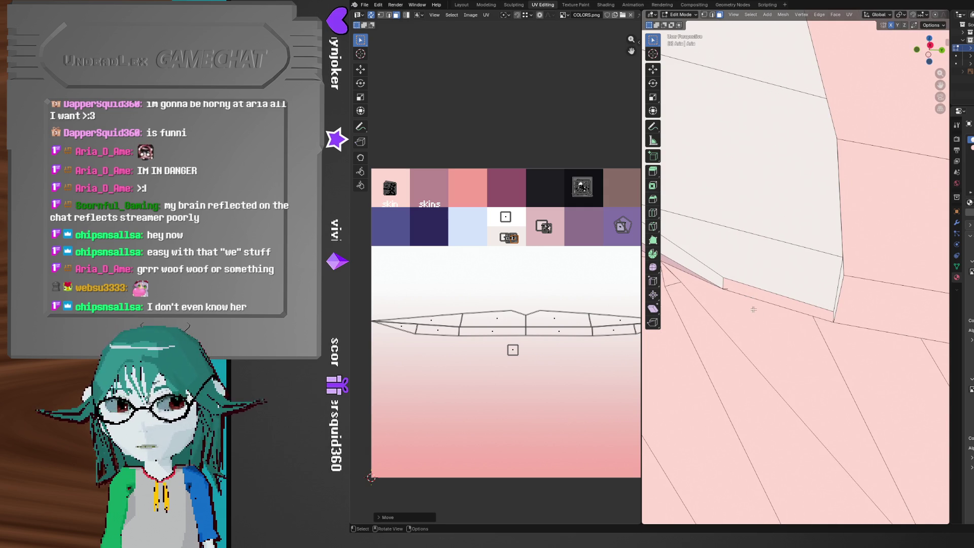
Reset the selected mouth faces' UVs and place them as a small island on the palette
click(486, 15)
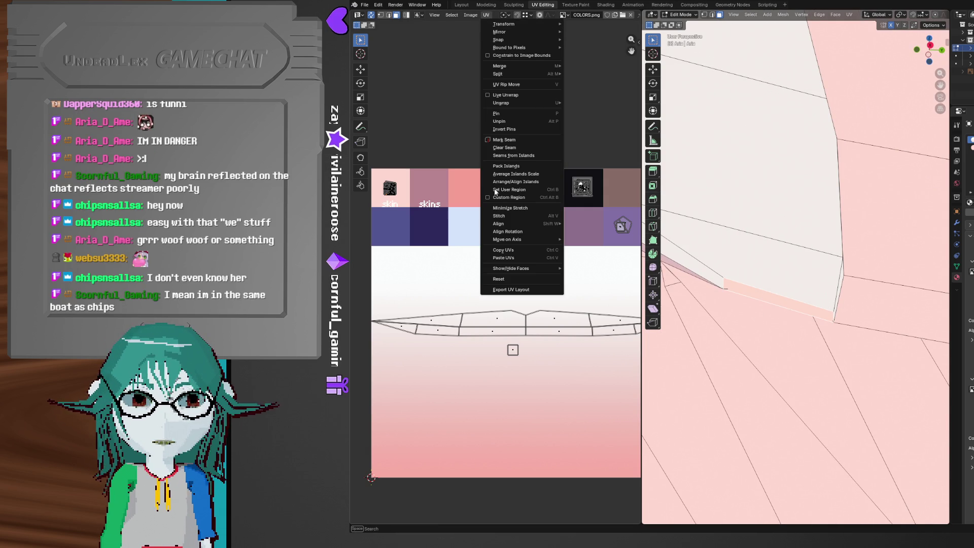
click(510, 279)
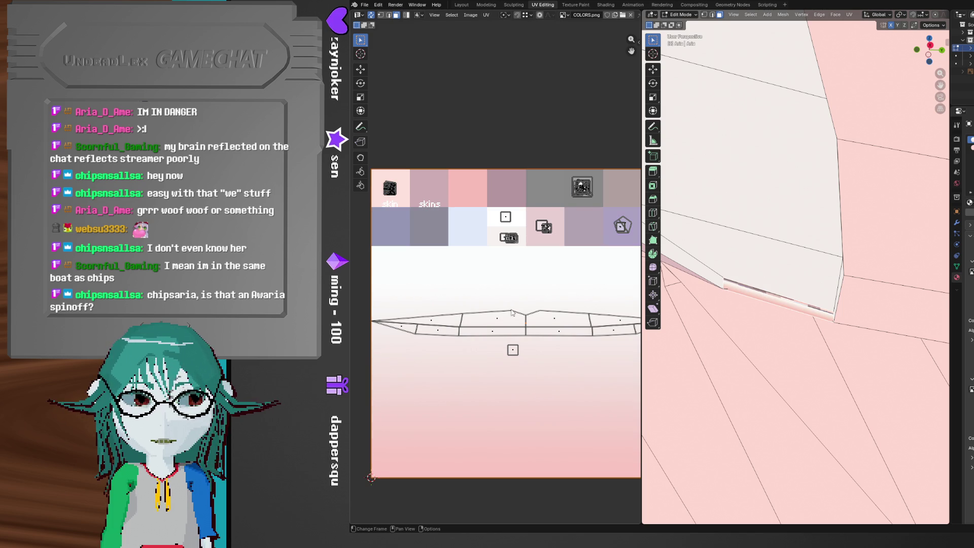
key(s)
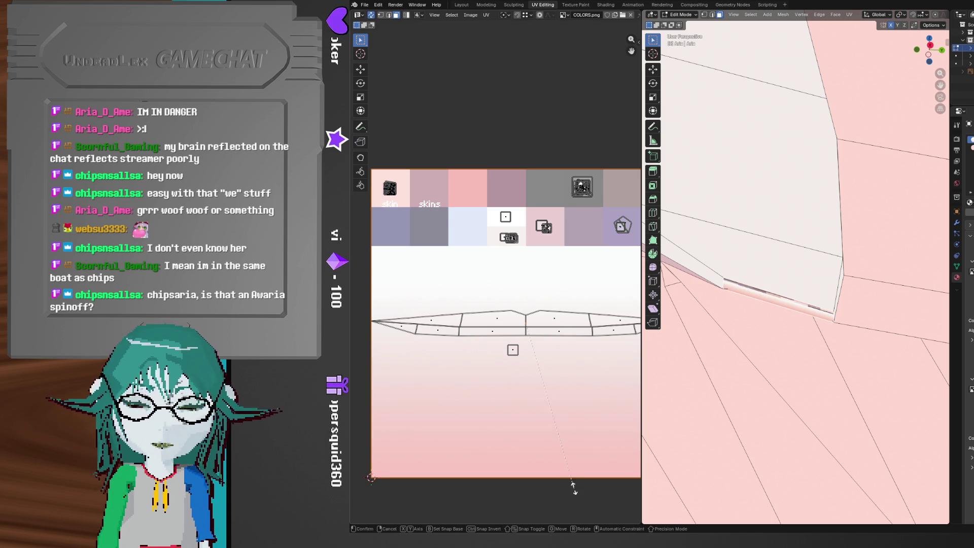
click(527, 324)
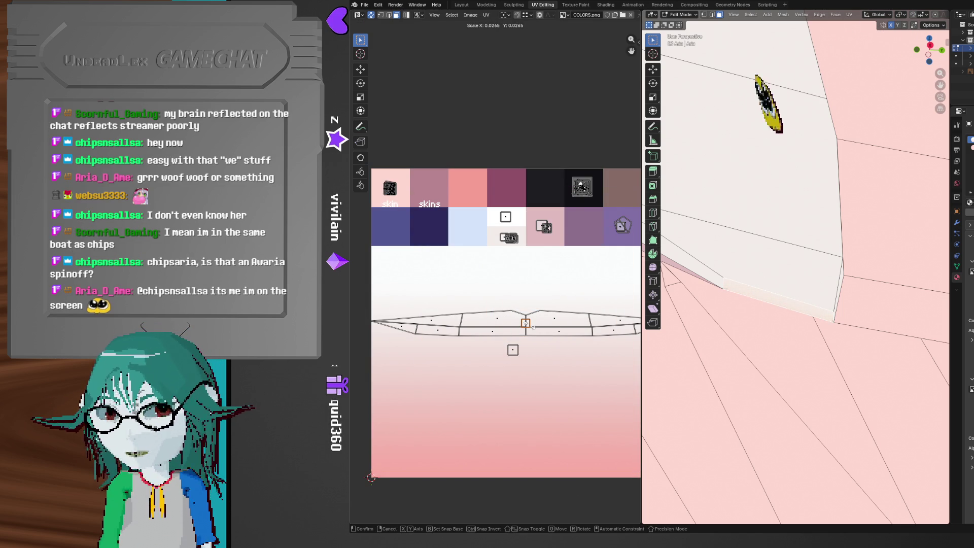
key(g)
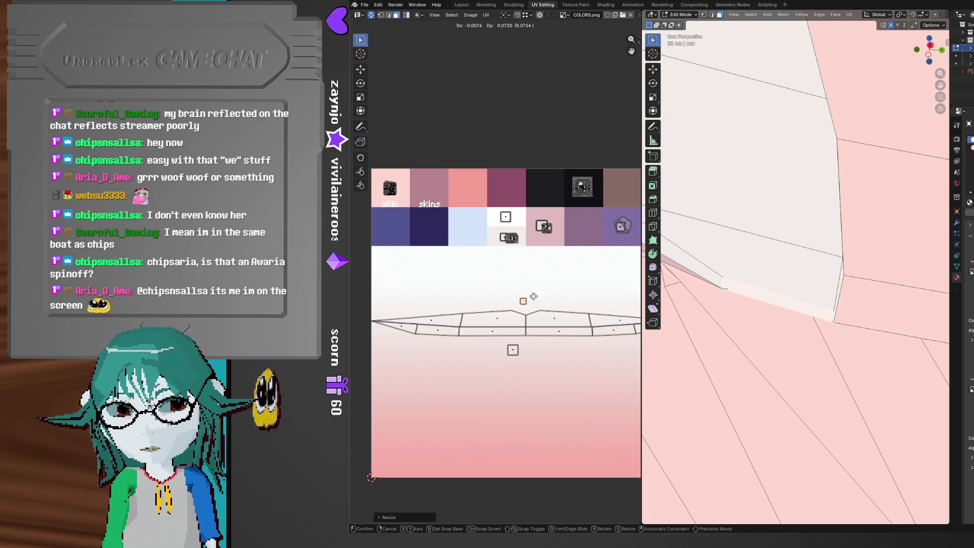
click(524, 242)
mouse_move(771, 344)
middle_down()
mouse_move(832, 349)
mouse_move(660, 437)
middle_up()
mouse_move(792, 355)
middle_down()
mouse_move(853, 344)
mouse_move(836, 367)
mouse_move(710, 348)
mouse_move(790, 363)
mouse_move(760, 368)
mouse_move(769, 371)
middle_up()
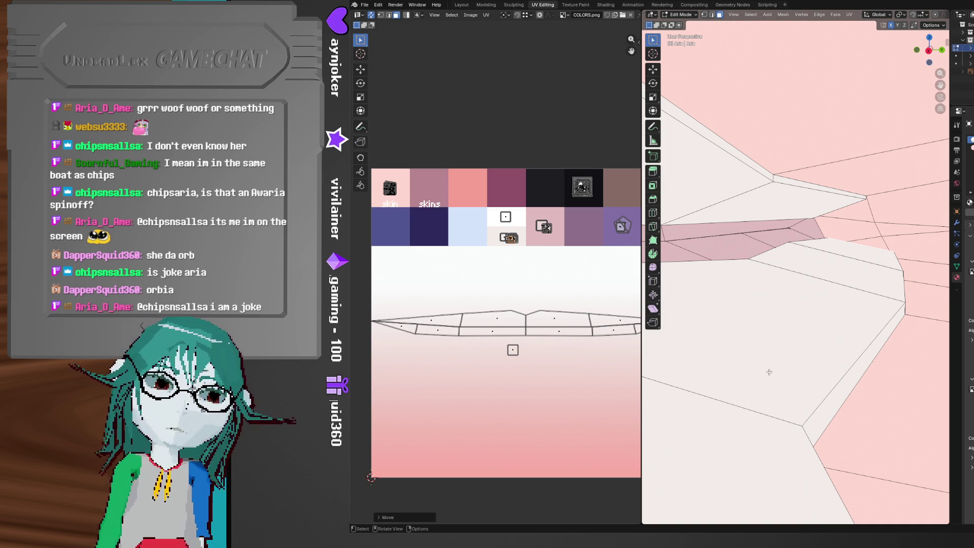
mouse_move(788, 371)
middle_down()
mouse_move(746, 387)
mouse_move(751, 377)
middle_up()
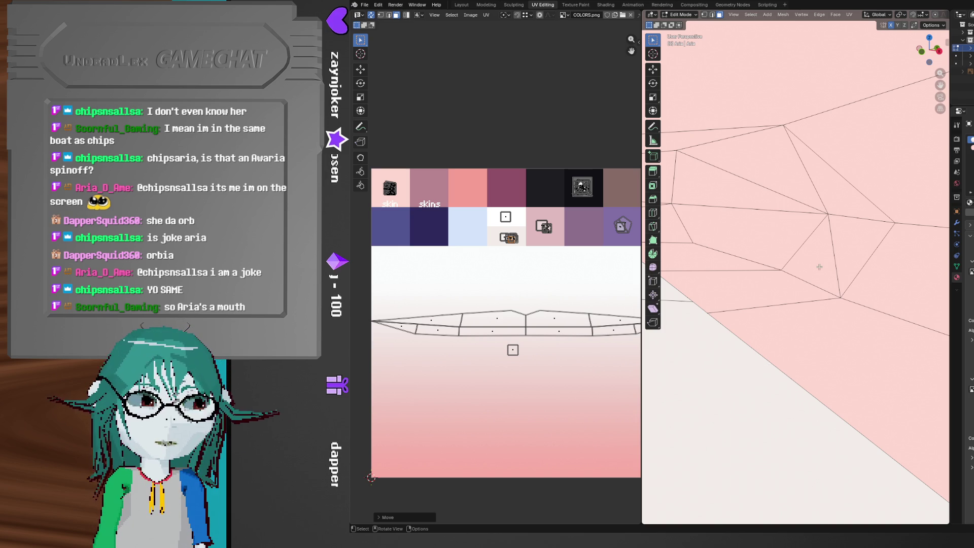
scroll(819, 270, down, 10)
middle_drag(814, 288, 823, 289)
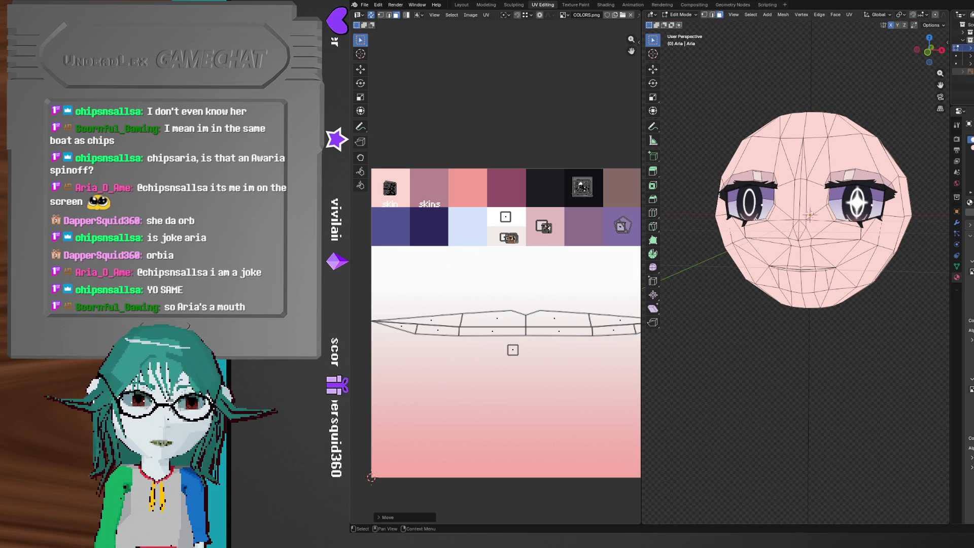
middle_drag(799, 400, 813, 400)
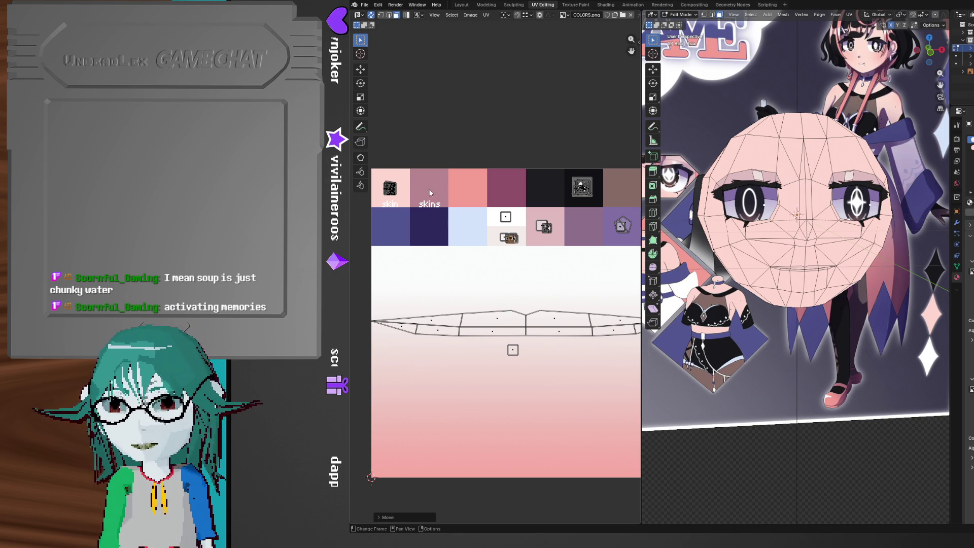
middle_drag(807, 378, 816, 381)
Save the face model with Ctrl+S as aria.blend
key(ctrl+s)
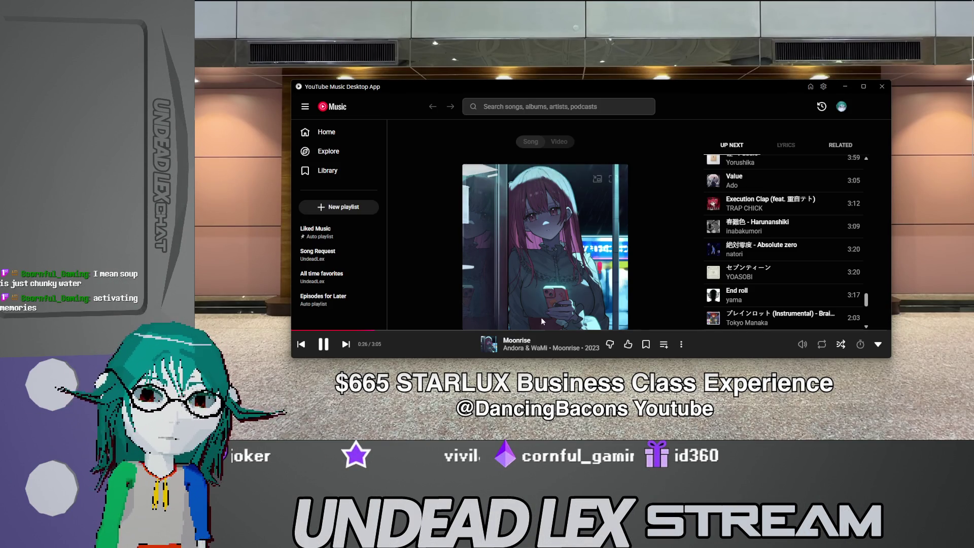
Pause 'Moonrise' at 0:28 from the YouTube Music player bar
click(323, 344)
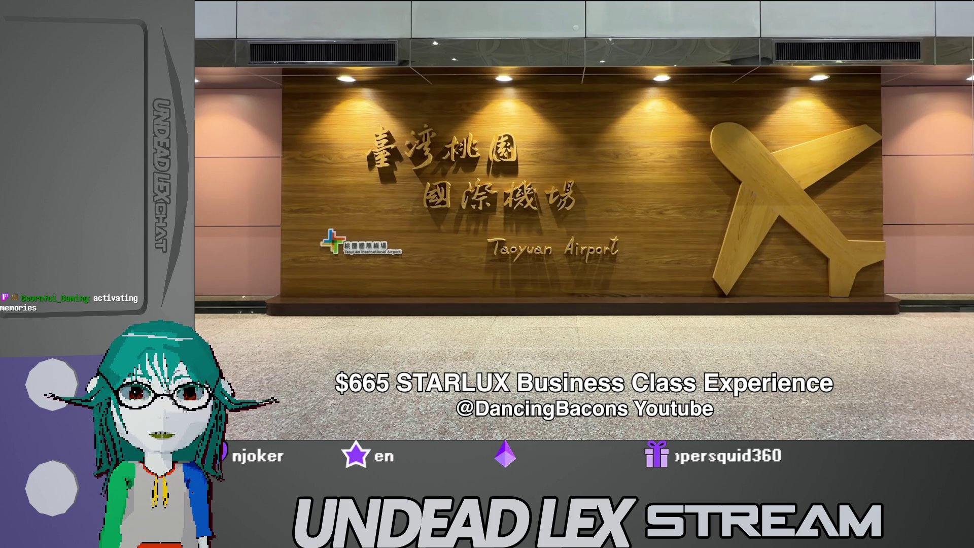
Watch the airplane-window flight video on YouTube through to the end
scroll(584, 218, down, 2)
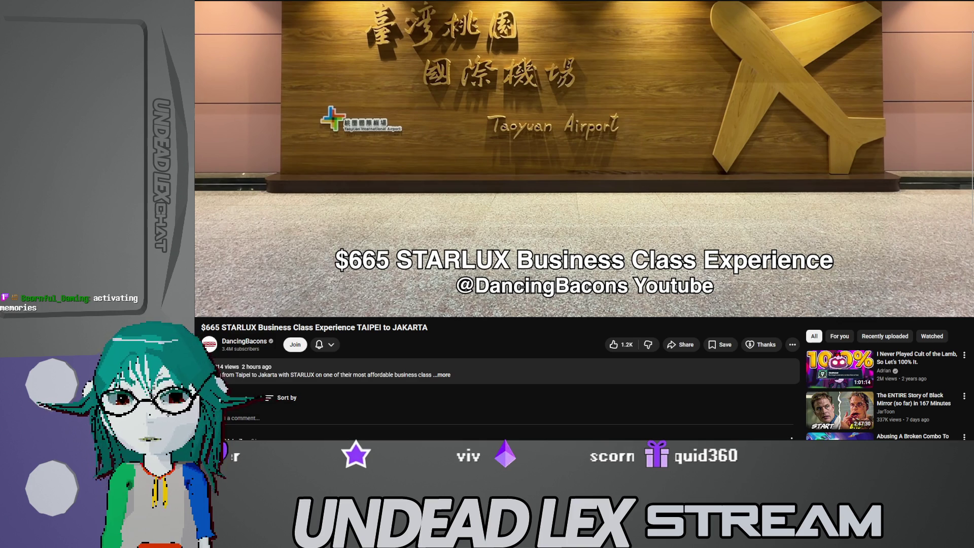
scroll(583, 218, up, 2)
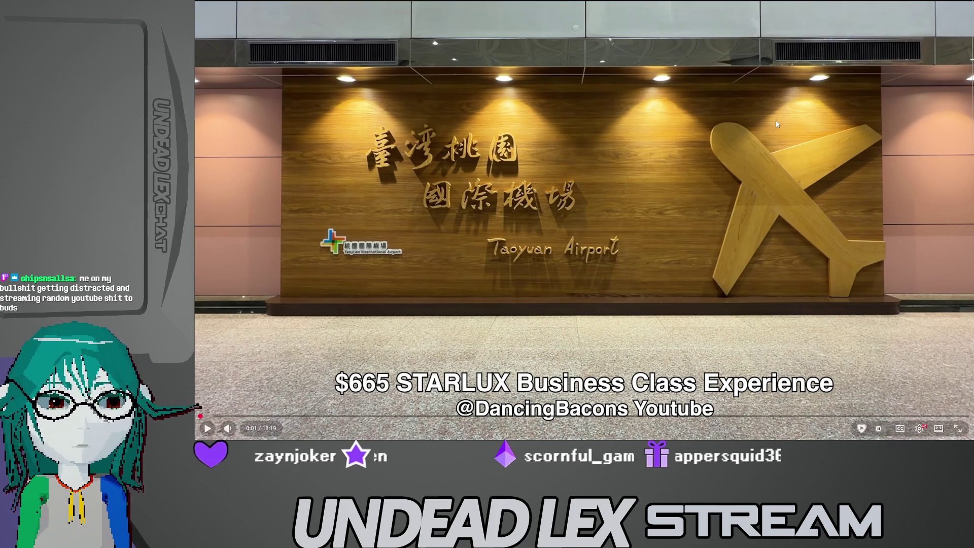
mouse_move(244, 430)
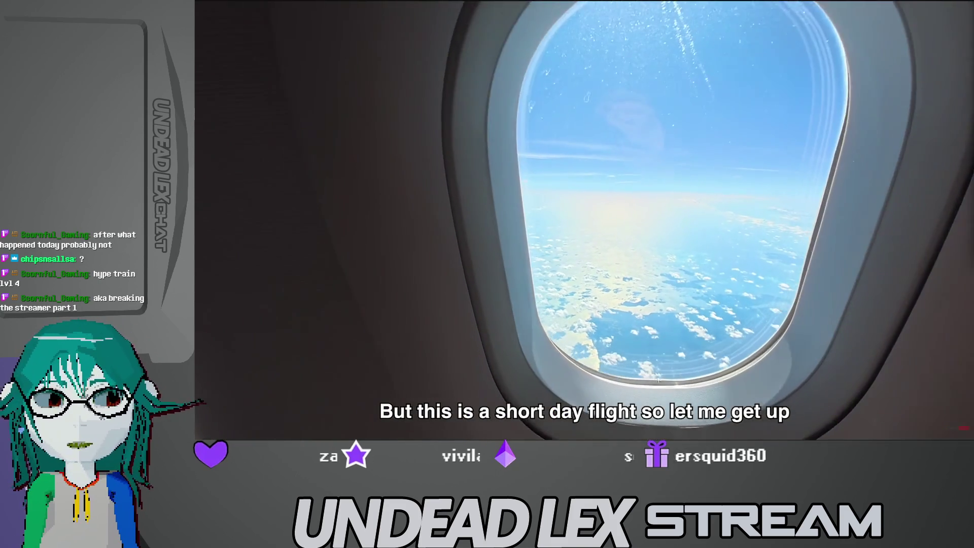
mouse_move(781, 134)
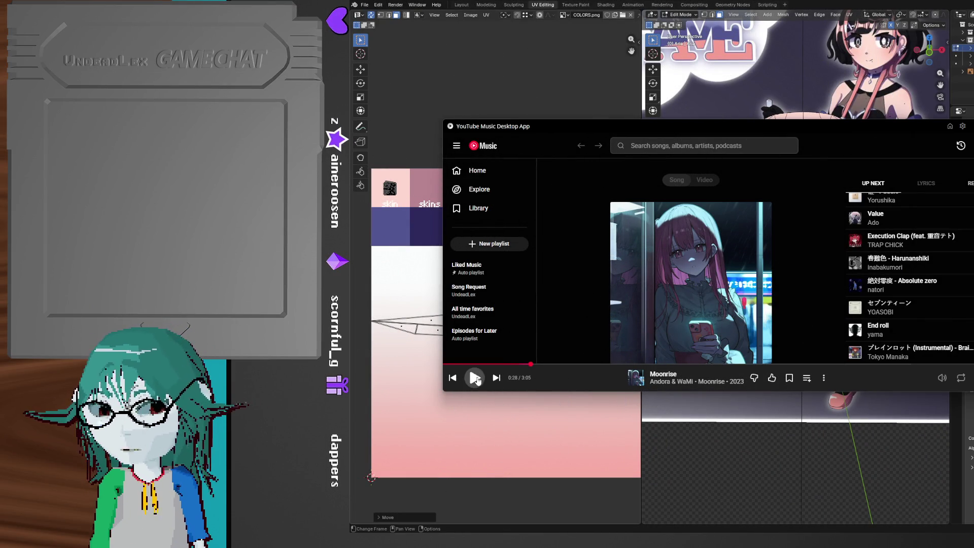
Resume the music, orbit to the front and select the edges around the mouth
click(477, 378)
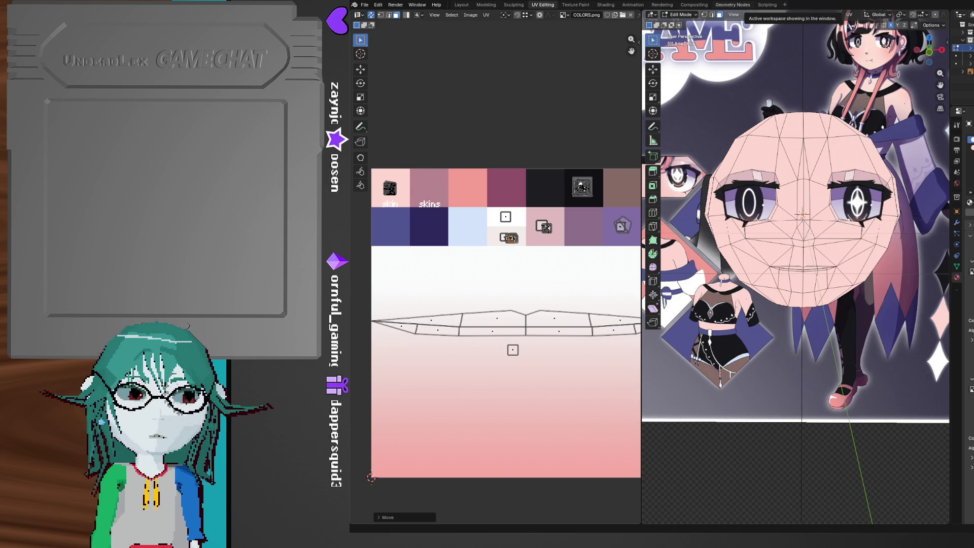
mouse_move(765, 242)
middle_down()
mouse_move(721, 249)
mouse_move(776, 242)
middle_up()
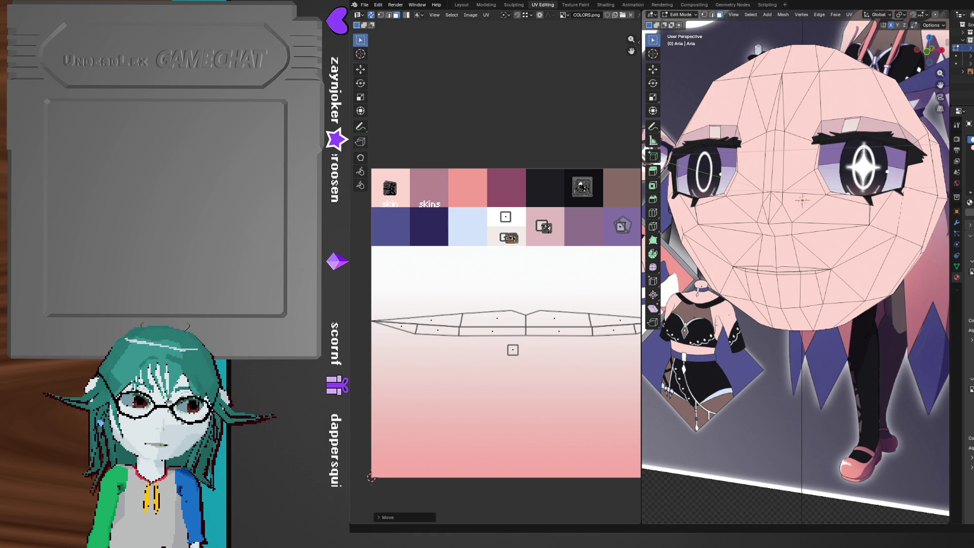
mouse_move(818, 301)
middle_down()
mouse_move(863, 306)
mouse_move(824, 319)
mouse_move(837, 304)
middle_up()
shift+drag(733, 271, 871, 308)
mouse_move(871, 308)
middle_down()
mouse_move(882, 340)
mouse_move(812, 318)
middle_up()
Select an upper-lip edge and raise it along the Z axis
click(781, 300)
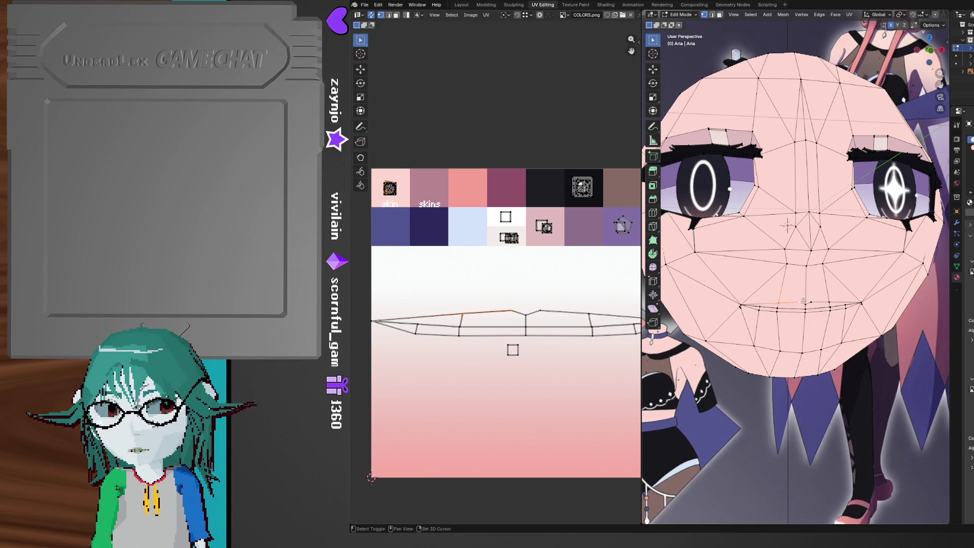
scroll(774, 305, up, 4)
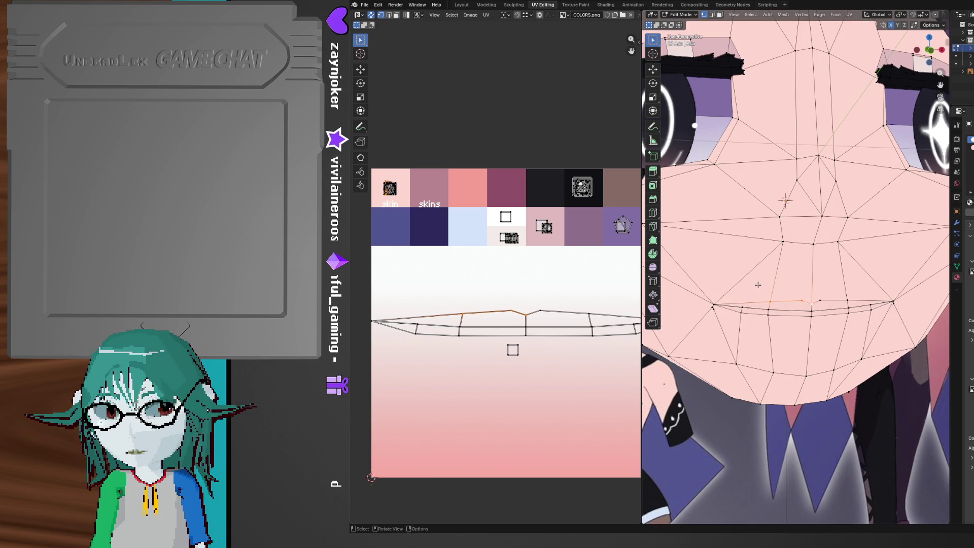
key(g)
key(z)
click(760, 280)
middle_drag(759, 280, 786, 279)
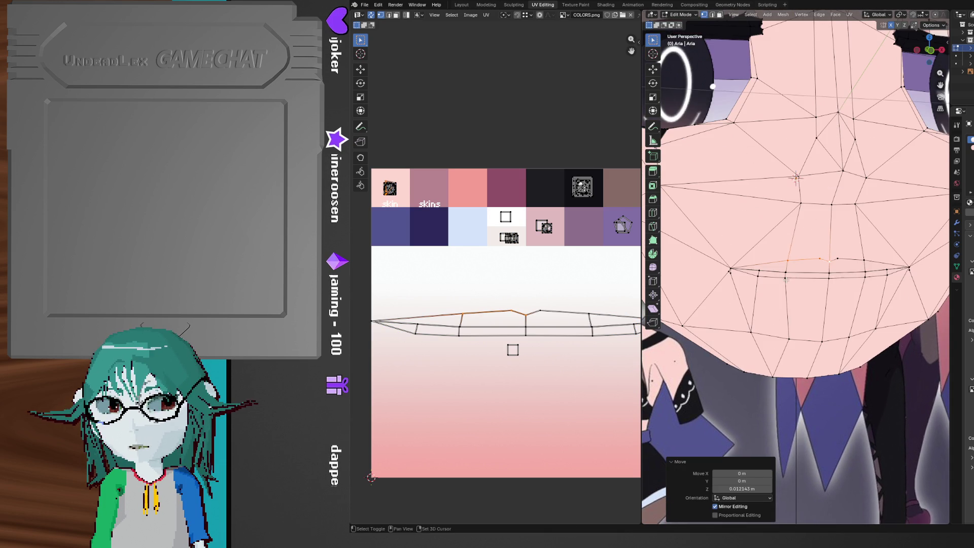
Select a lower-lip edge and lower it along the Z axis
click(771, 278)
key(g)
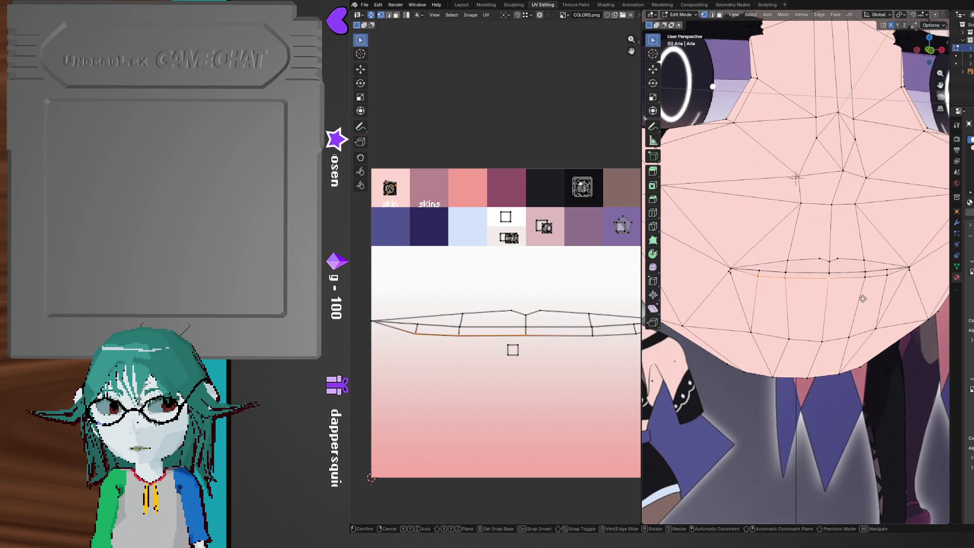
key(z)
click(863, 304)
click(837, 305)
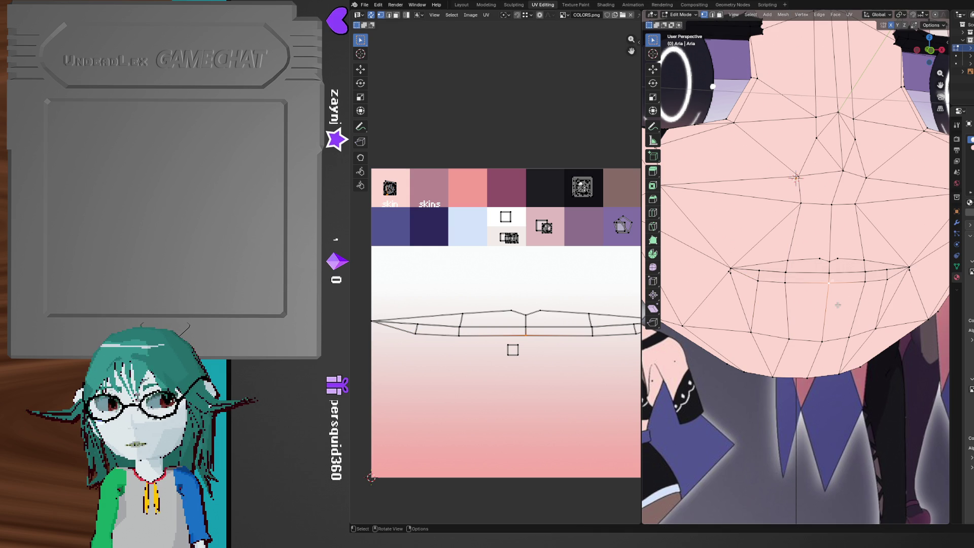
scroll(840, 305, down, 5)
Check the head in side view and box-select the mouth vertices
key(Tab)
middle_drag(839, 305, 892, 302)
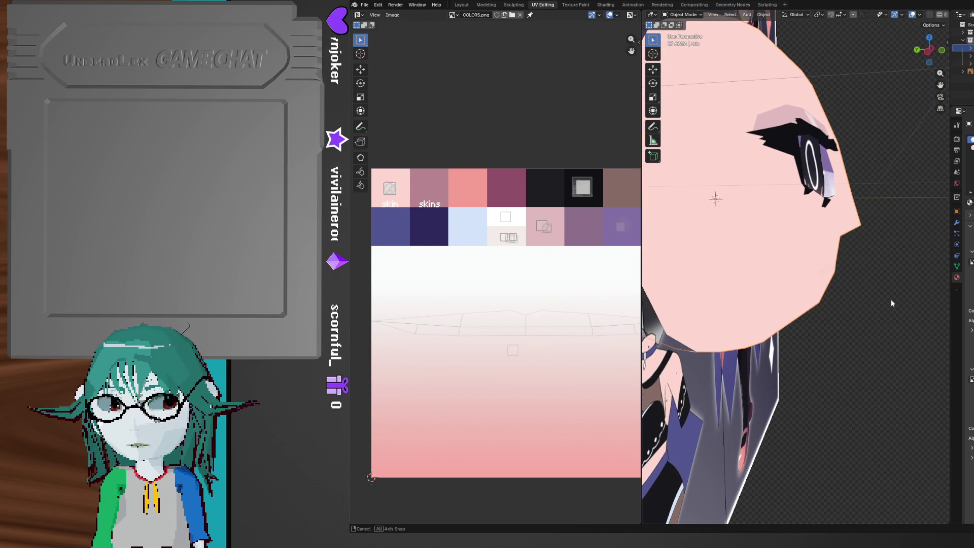
click(930, 54)
scroll(889, 263, up, 4)
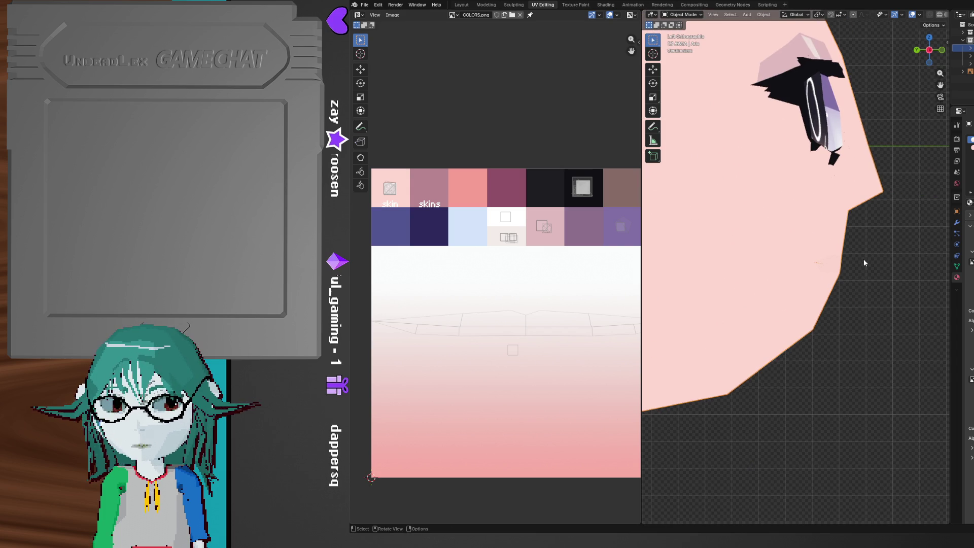
key(Tab)
mouse_move(869, 288)
mouse_down()
mouse_move(805, 245)
mouse_move(840, 248)
mouse_move(867, 274)
mouse_move(813, 244)
mouse_up()
middle_drag(870, 302, 785, 262)
Switch to face then edge selection and inspect the mouth selection, toggling X-ray
key(2)
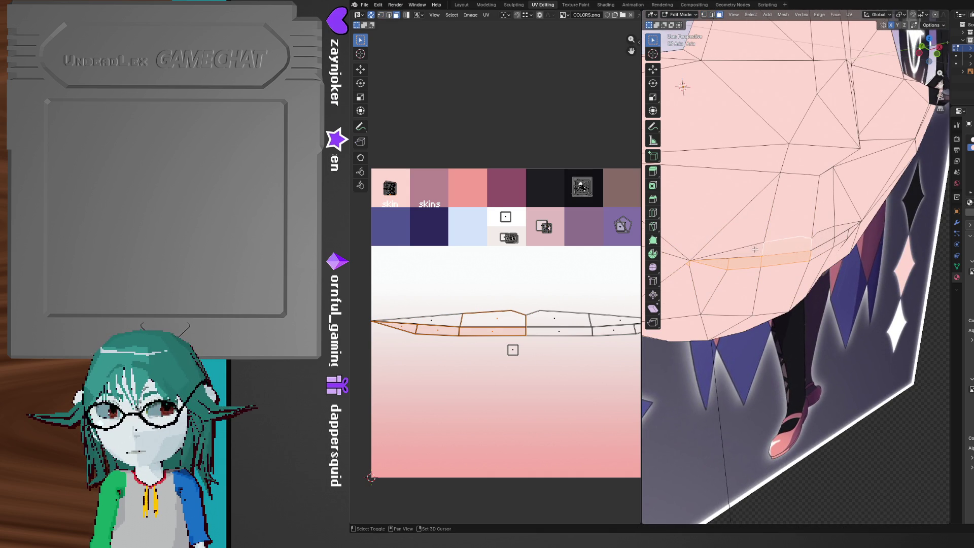
key(3)
mouse_move(738, 267)
middle_down()
mouse_move(746, 263)
mouse_move(726, 279)
middle_up()
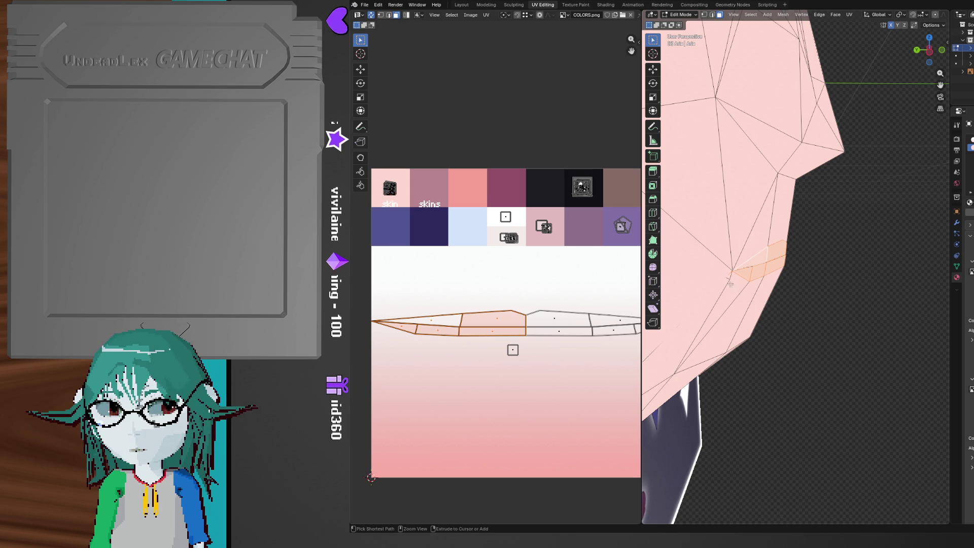
key(2)
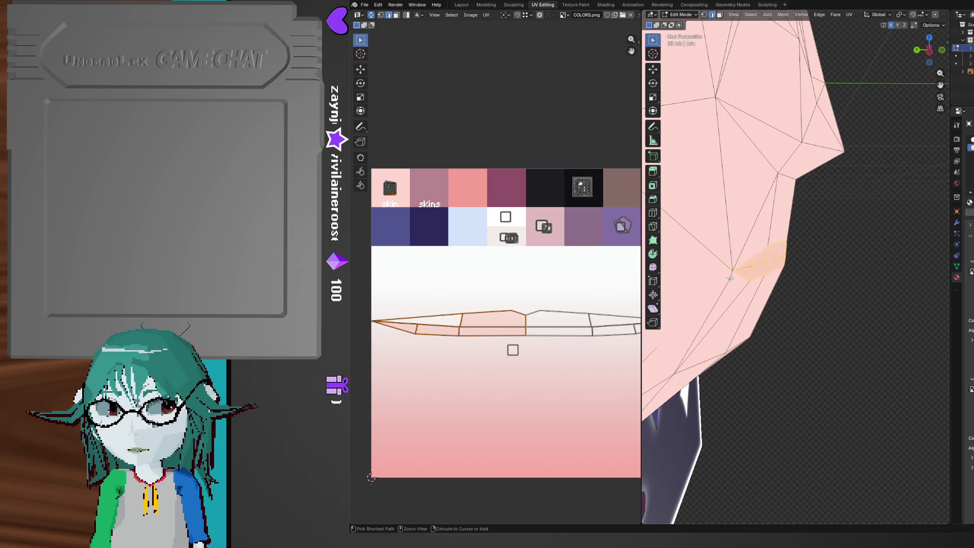
ctrl+middle_drag(727, 312, 758, 223)
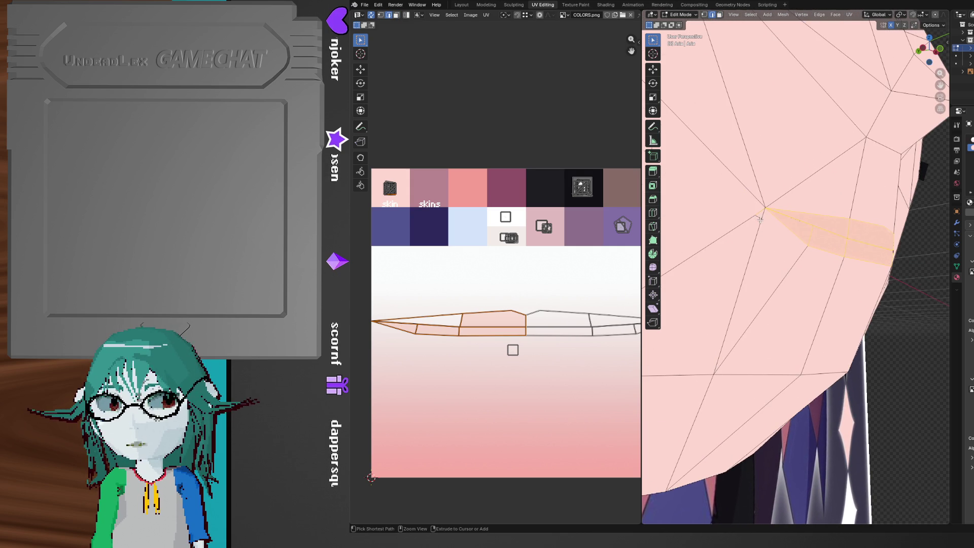
key(alt+z)
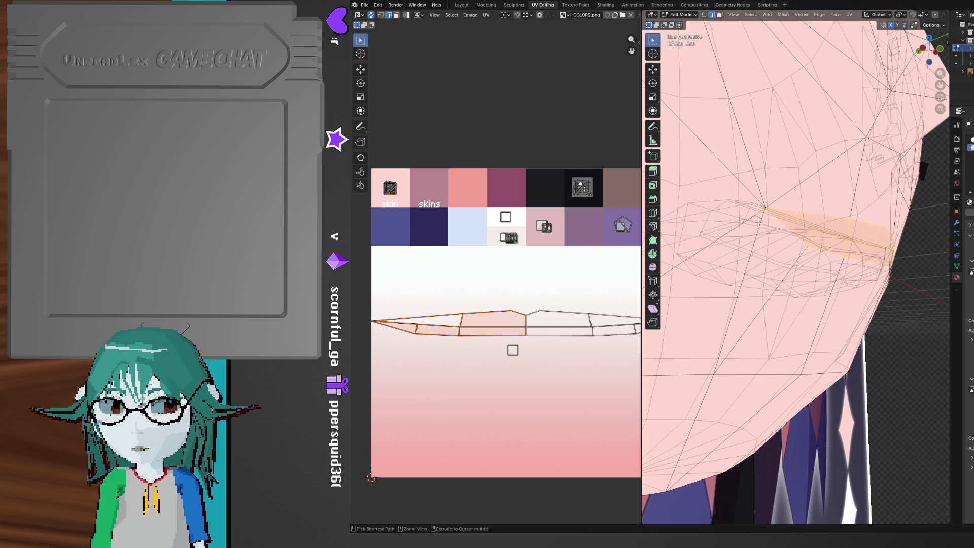
key(alt+z)
middle_drag(747, 191, 783, 233)
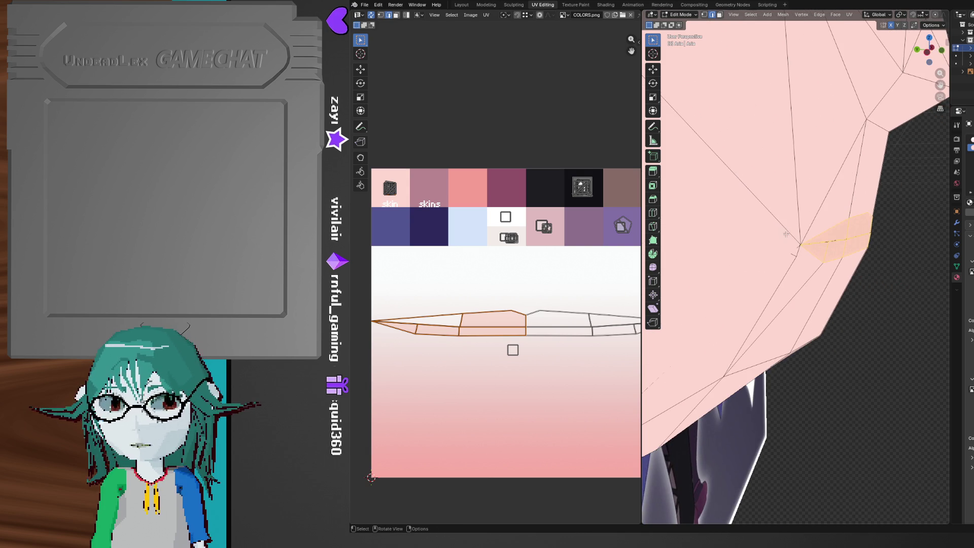
In Left Ortho view, shift the mouth selection along the Y axis
key(ctrl+KP_3)
key(g)
key(y)
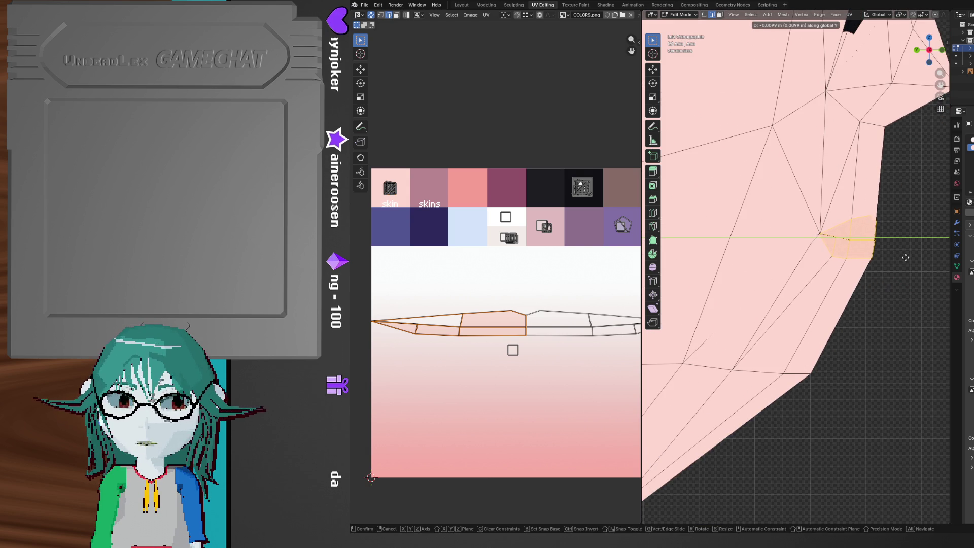
click(907, 257)
Deselect all and review the head's side profile in Object Mode before returning to Edit Mode
key(alt+a)
mouse_move(907, 257)
middle_down()
mouse_move(837, 238)
mouse_move(812, 253)
middle_up()
key(Tab)
scroll(812, 254, down, 5)
mouse_move(781, 282)
middle_down()
mouse_move(722, 276)
mouse_move(748, 276)
mouse_move(731, 287)
mouse_move(896, 284)
mouse_move(839, 293)
mouse_move(784, 264)
mouse_move(786, 178)
mouse_move(778, 266)
middle_up()
key(Tab)
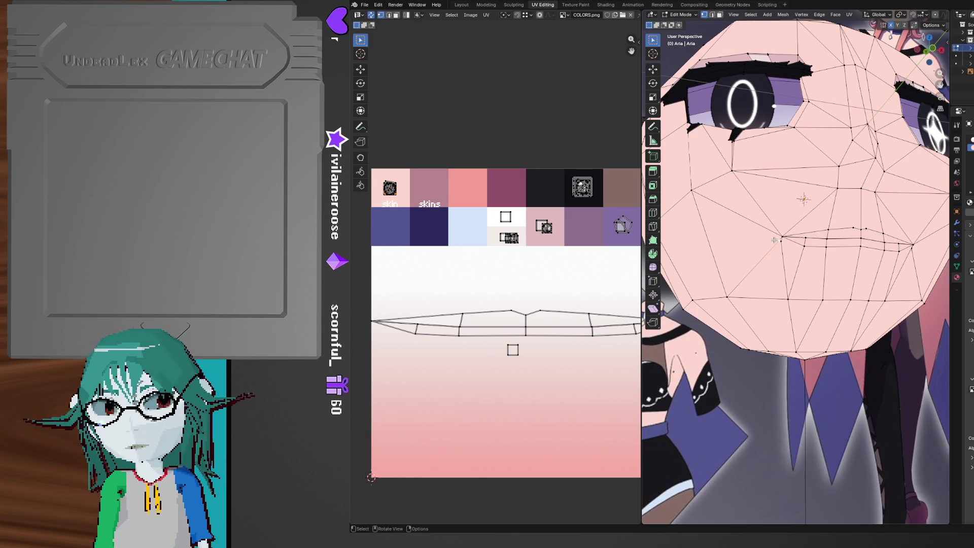
Start a knife cut on the mouth, then cancel it and reposition the view
key(k)
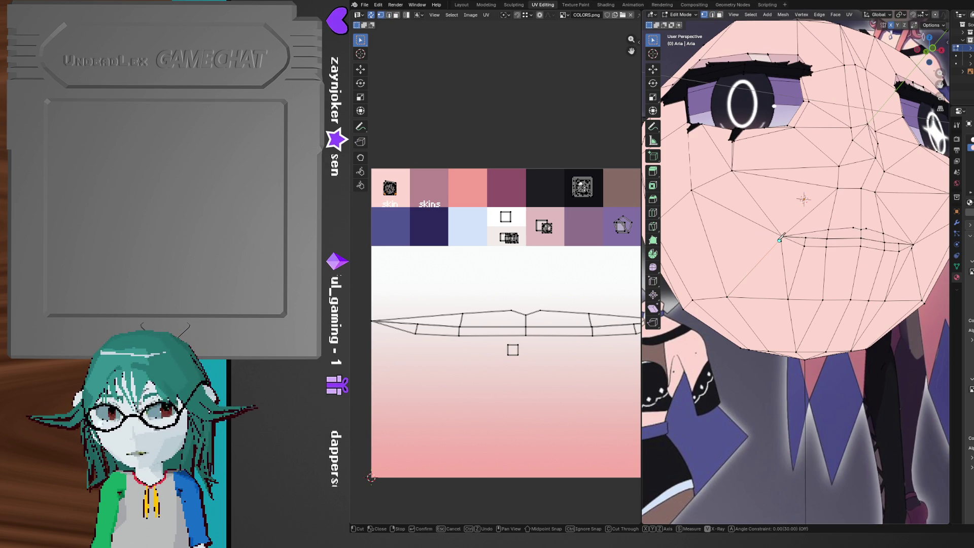
middle_drag(888, 298, 828, 277)
key(Return)
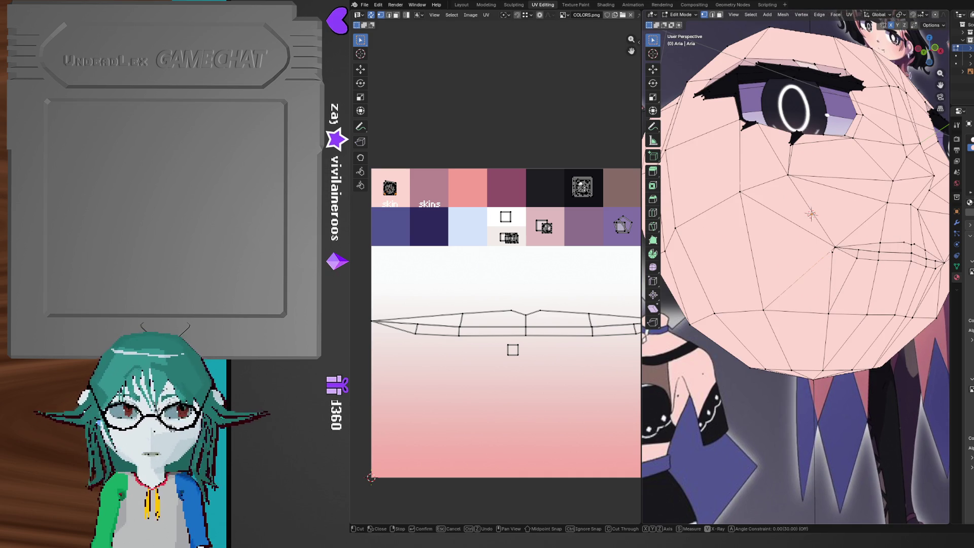
key(Escape)
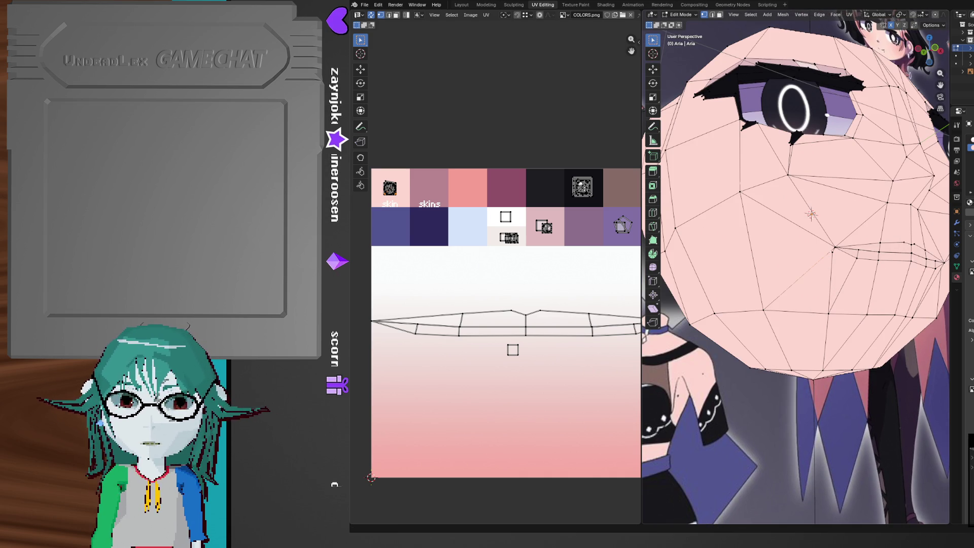
shift+middle_drag(867, 305, 877, 306)
scroll(877, 306, up, 2)
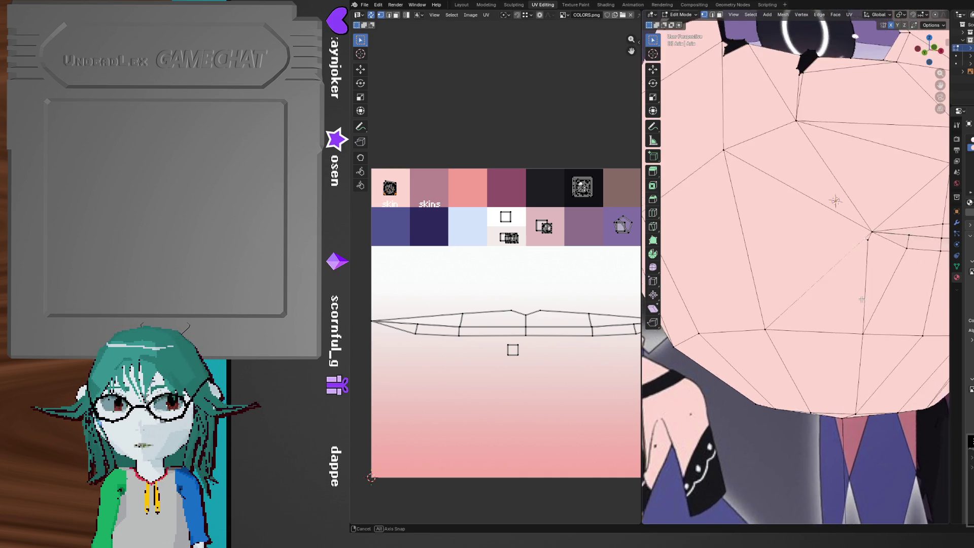
Make a knife cut starting at the mouth-corner vertex and confirm it
key(k)
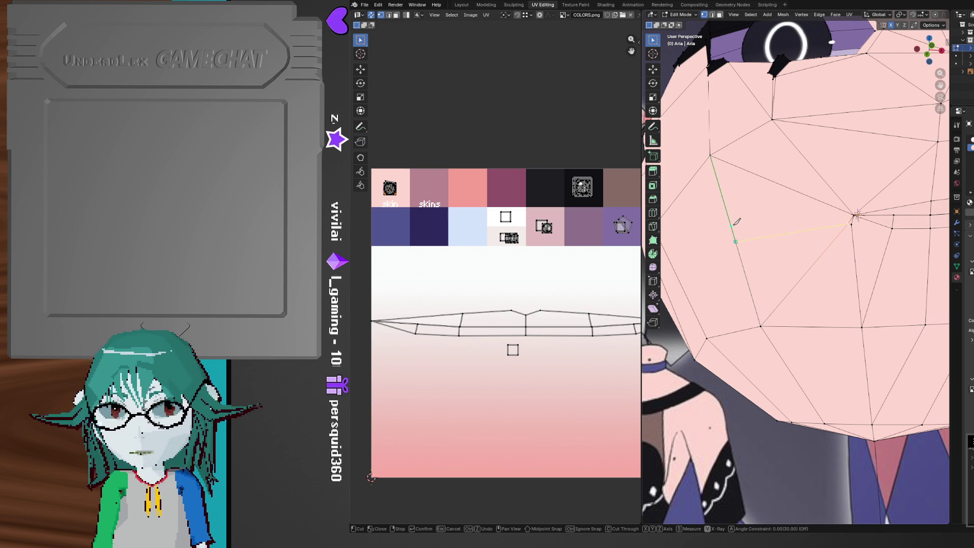
scroll(737, 222, down, 3)
mouse_move(737, 221)
middle_down()
mouse_move(825, 271)
mouse_move(847, 258)
mouse_move(837, 271)
mouse_move(906, 275)
mouse_move(885, 295)
mouse_move(900, 329)
mouse_move(796, 290)
middle_up()
scroll(801, 254, up, 4)
click(869, 284)
key(Return)
scroll(881, 280, down, 3)
scroll(796, 291, up, 5)
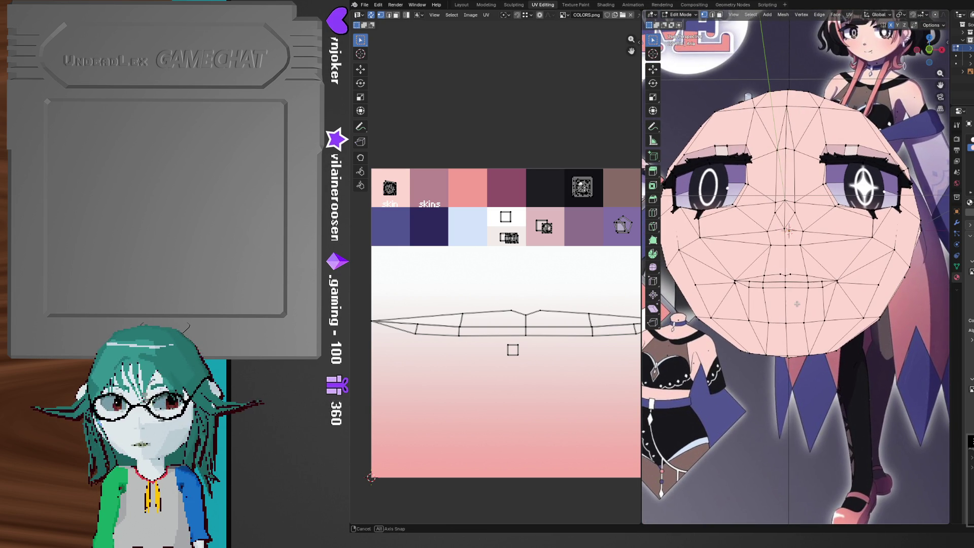
middle_drag(797, 304, 811, 303)
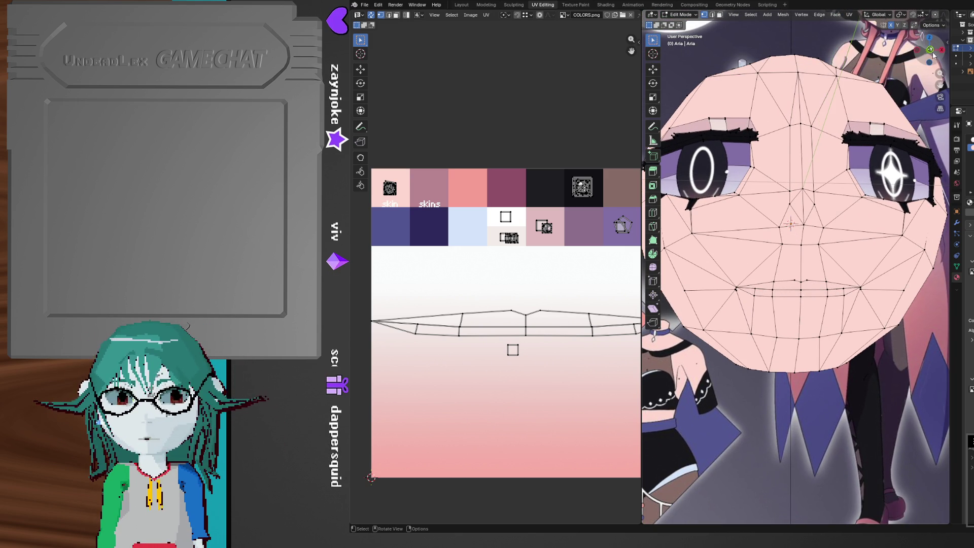
In front view, knife-cut a loop through cheek, mouth-side and chin points around the mouth
click(936, 57)
scroll(876, 210, up, 5)
mouse_move(793, 377)
shift+middle_down()
mouse_move(818, 307)
mouse_move(823, 299)
mouse_move(834, 310)
shift+middle_up()
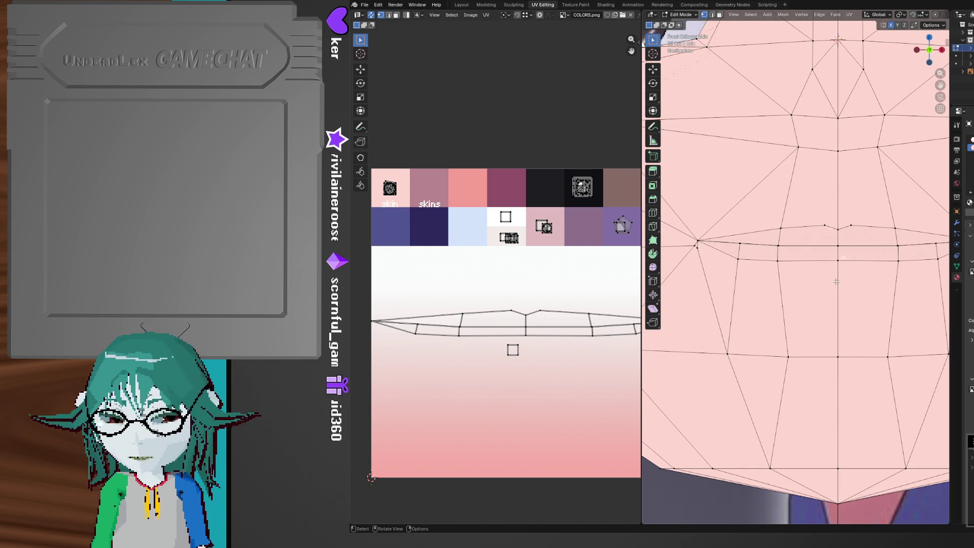
key(k)
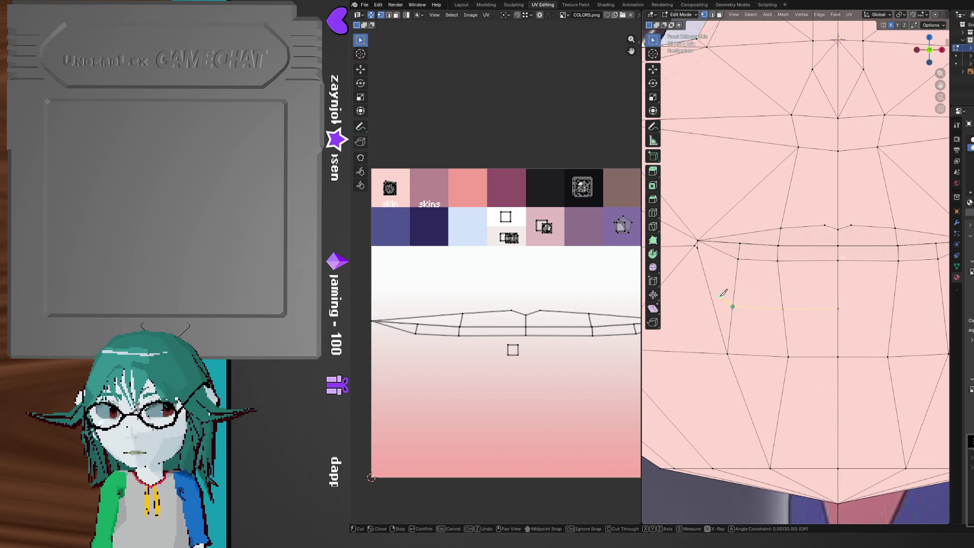
shift+middle_drag(684, 255, 755, 261)
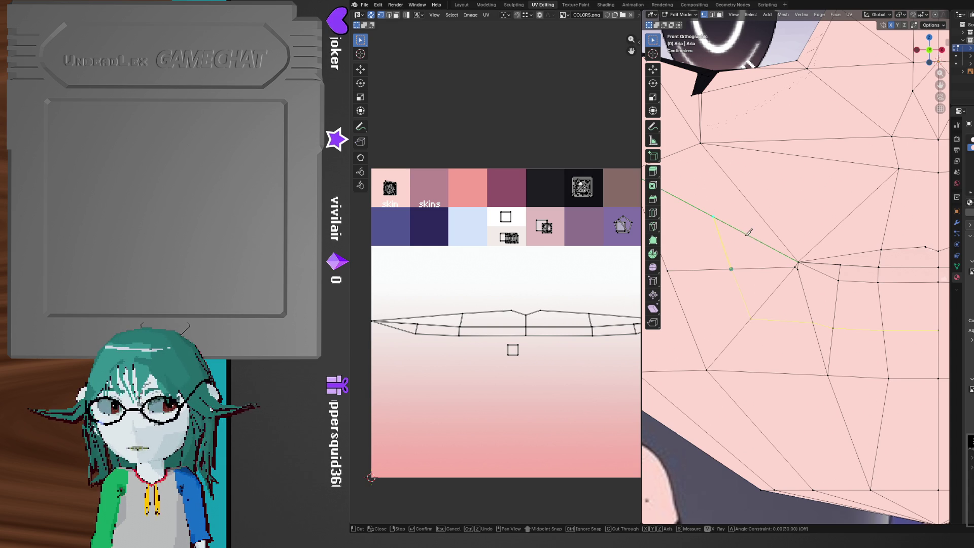
click(748, 231)
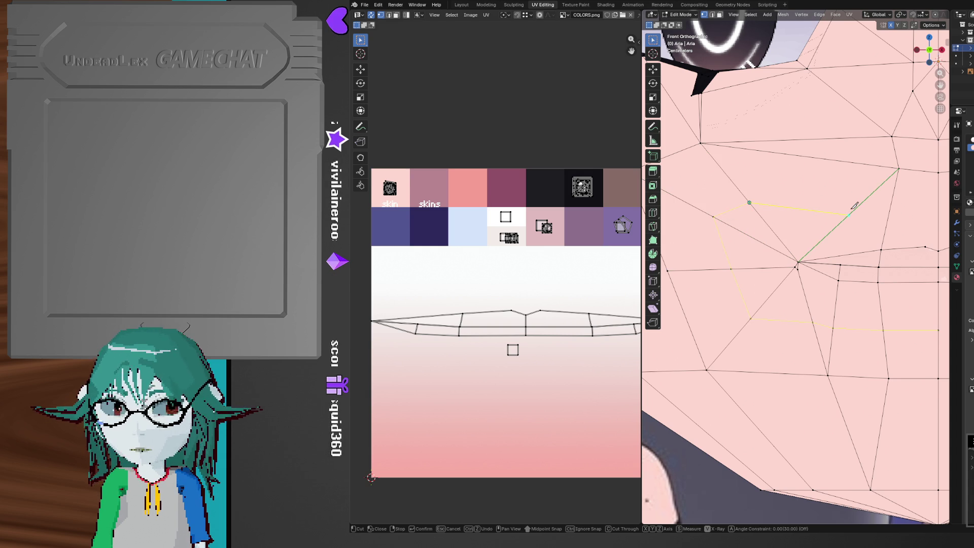
shift+middle_drag(897, 214, 767, 230)
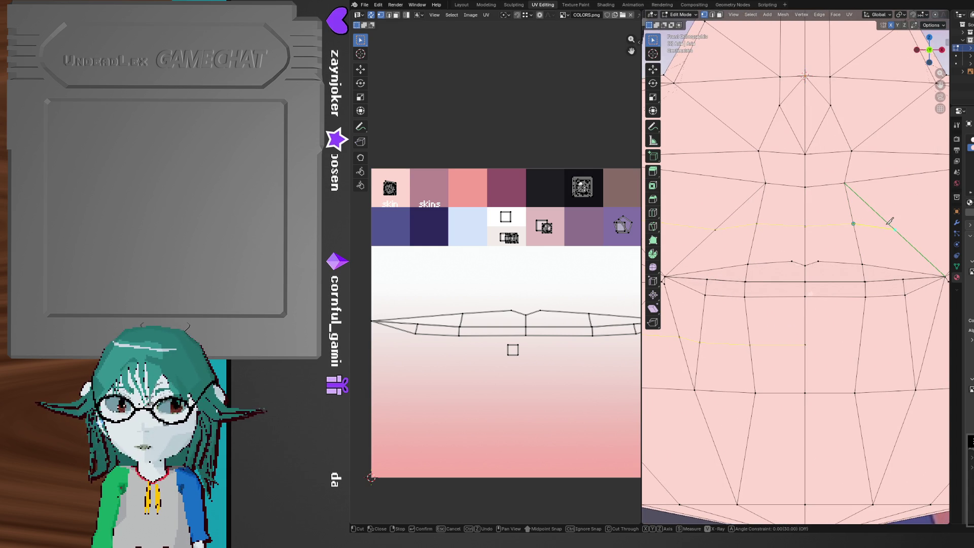
mouse_move(893, 220)
shift+middle_down()
mouse_move(811, 213)
mouse_move(838, 214)
shift+middle_up()
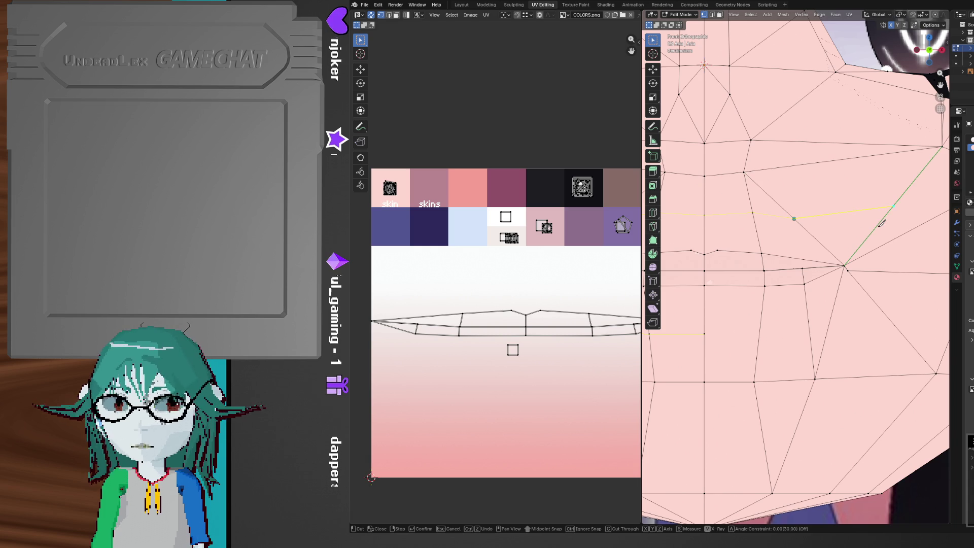
click(898, 204)
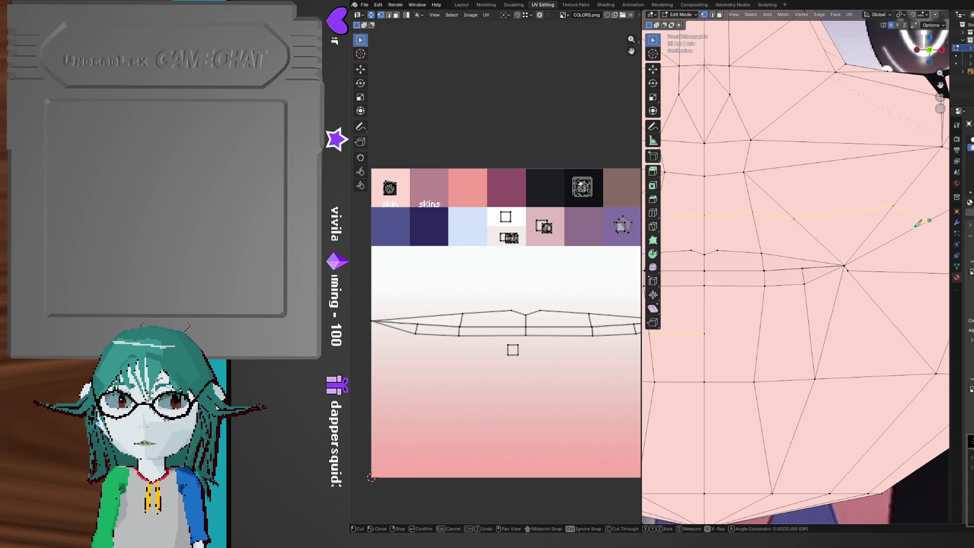
click(923, 272)
click(874, 297)
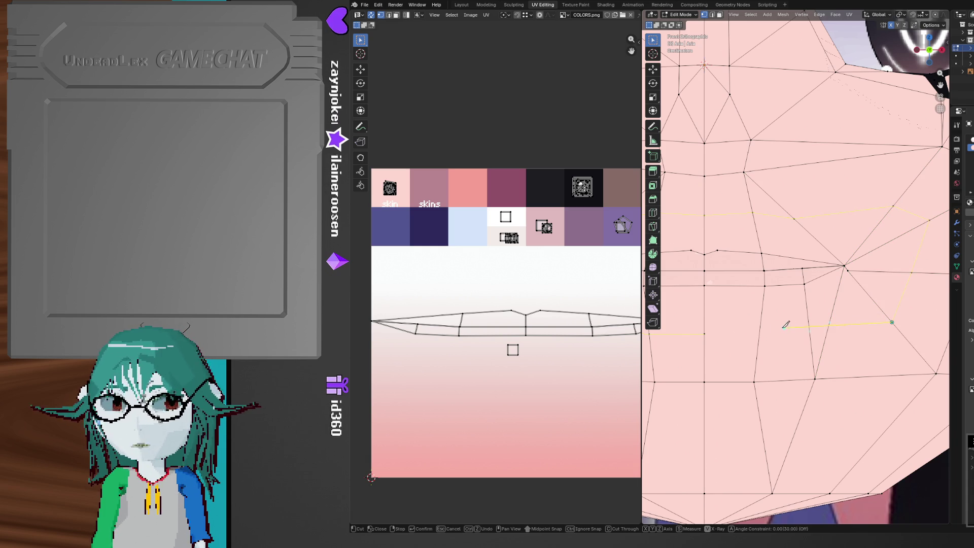
click(704, 333)
key(Return)
Recentre on the whole face and begin scaling the new edge loop inward
scroll(736, 324, down, 3)
shift+middle_drag(760, 324, 844, 319)
scroll(844, 319, down, 3)
key(s)
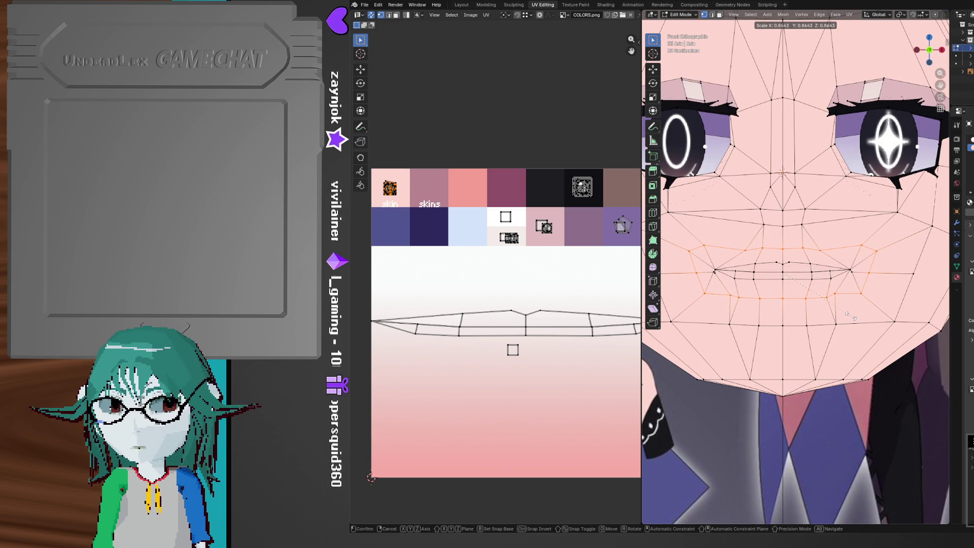
Confirm the 0.864 loop shrink, then edge-slide the lower-lip loop to a new position
click(854, 318)
shift+middle_drag(724, 306, 732, 299)
mouse_move(732, 299)
mouse_down()
mouse_move(818, 298)
mouse_move(851, 281)
mouse_up()
key(g)
key(g)
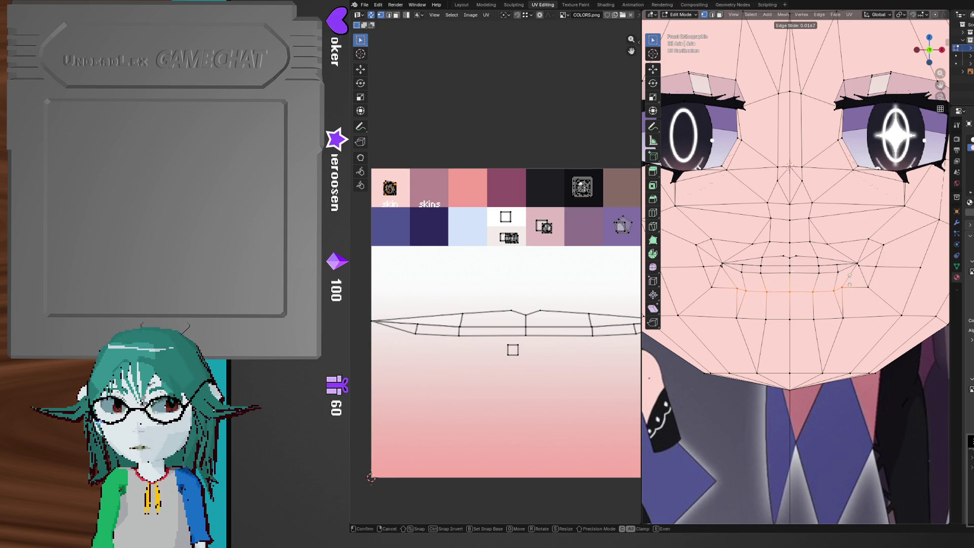
click(846, 269)
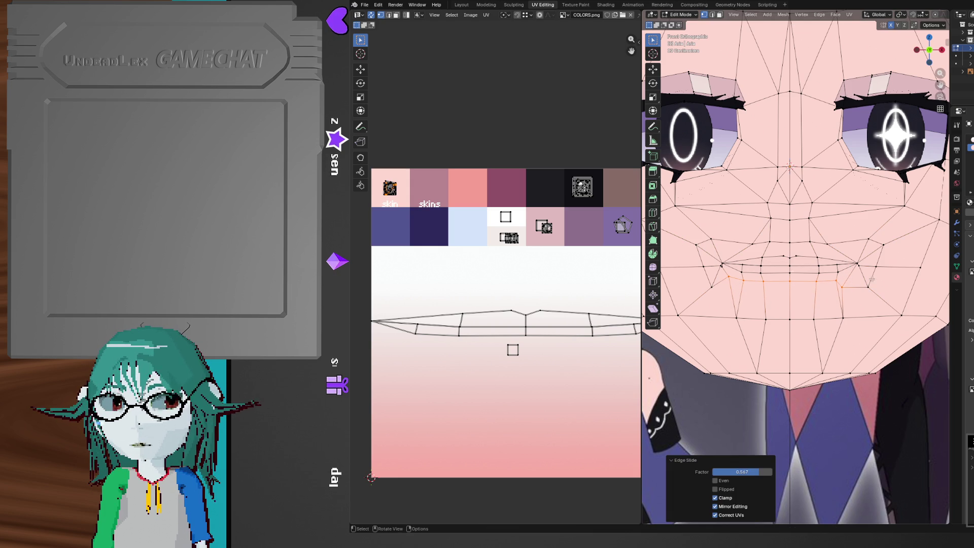
Undo that slide and edge-slide the loop beneath the lips again
mouse_move(885, 296)
mouse_down()
mouse_move(855, 285)
mouse_move(860, 302)
mouse_up()
key(ctrl+z)
key(ctrl+z)
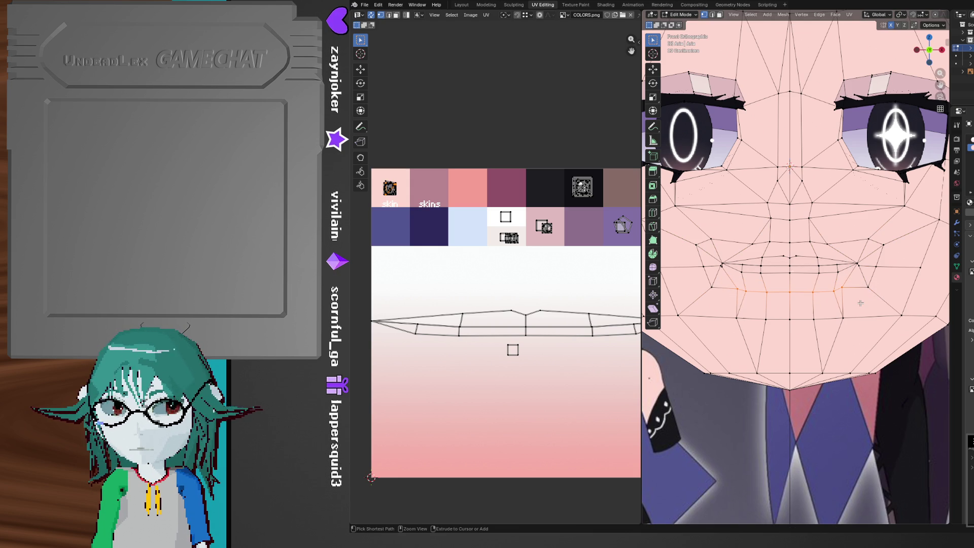
key(g)
key(g)
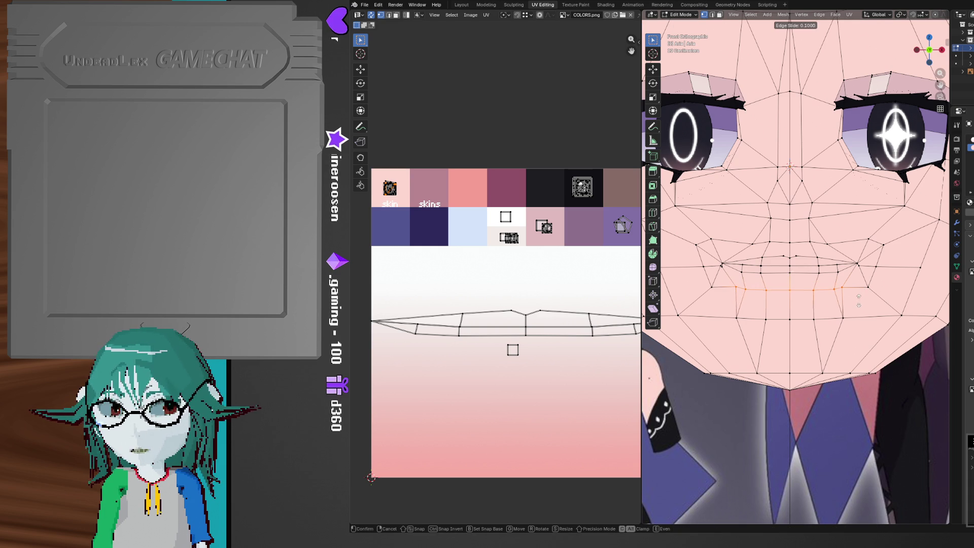
click(862, 300)
scroll(845, 295, up, 3)
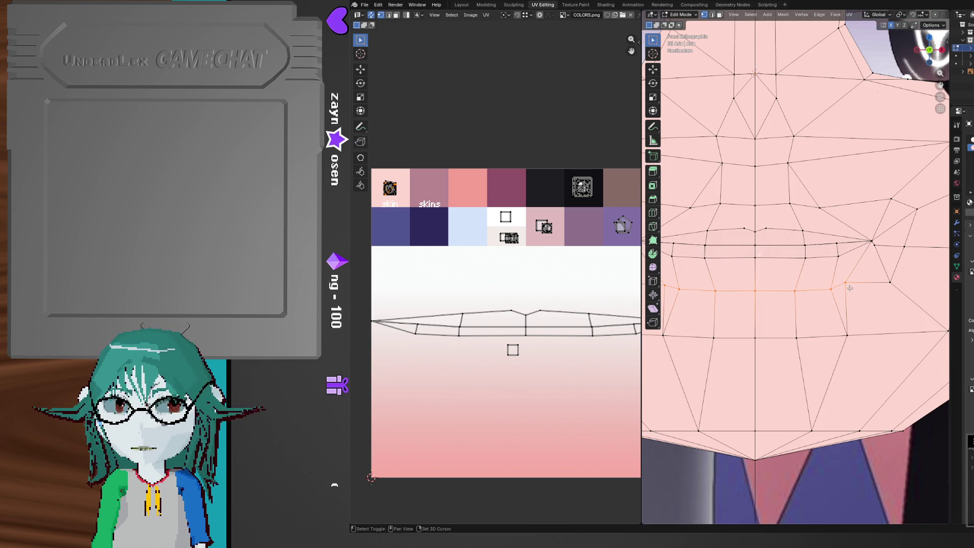
mouse_move(842, 293)
ctrl+middle_down()
mouse_move(816, 305)
mouse_move(865, 306)
ctrl+middle_up()
Raise the loop under the lips along the Z axis
key(s)
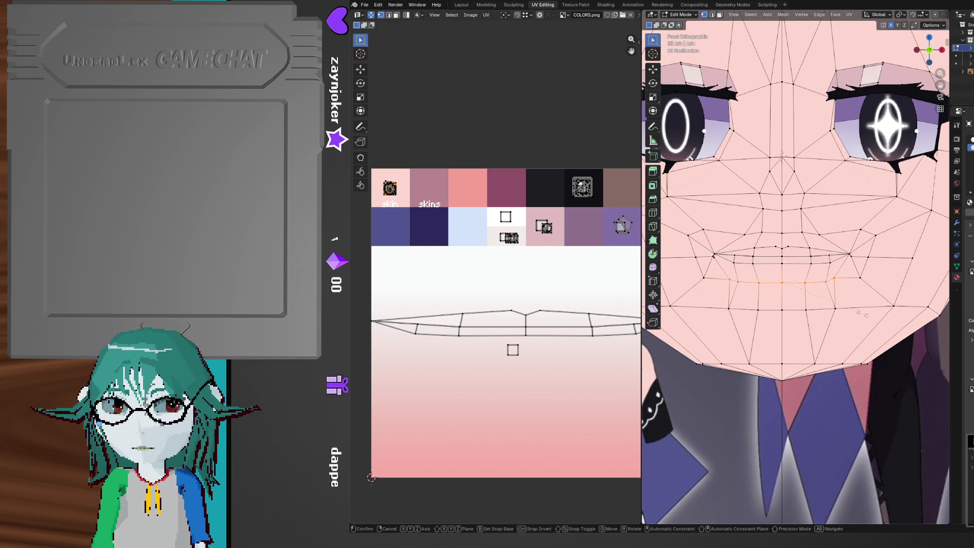
key(z)
key(g)
key(z)
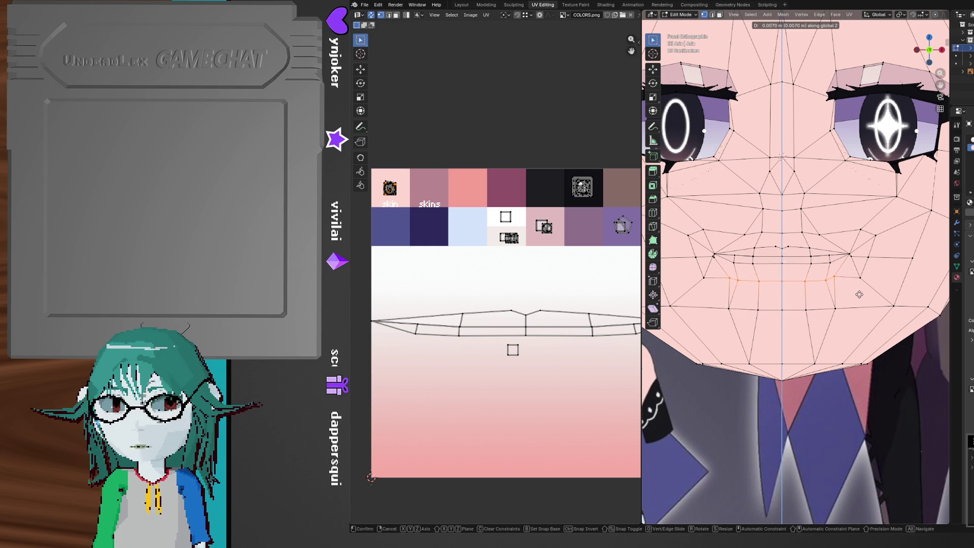
click(859, 290)
middle_drag(859, 290, 834, 303)
From a side profile, nudge the loop along Y and Z to 0.0245 m, reshaping the chin
key(g)
key(y)
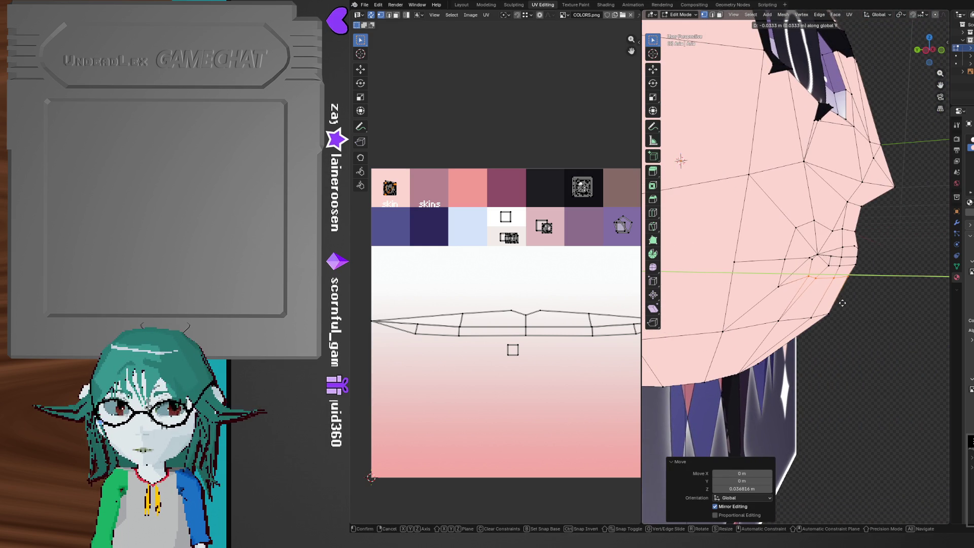
key(z)
click(843, 298)
key(g)
key(y)
click(845, 297)
middle_drag(865, 302, 821, 298)
scroll(821, 298, down, 4)
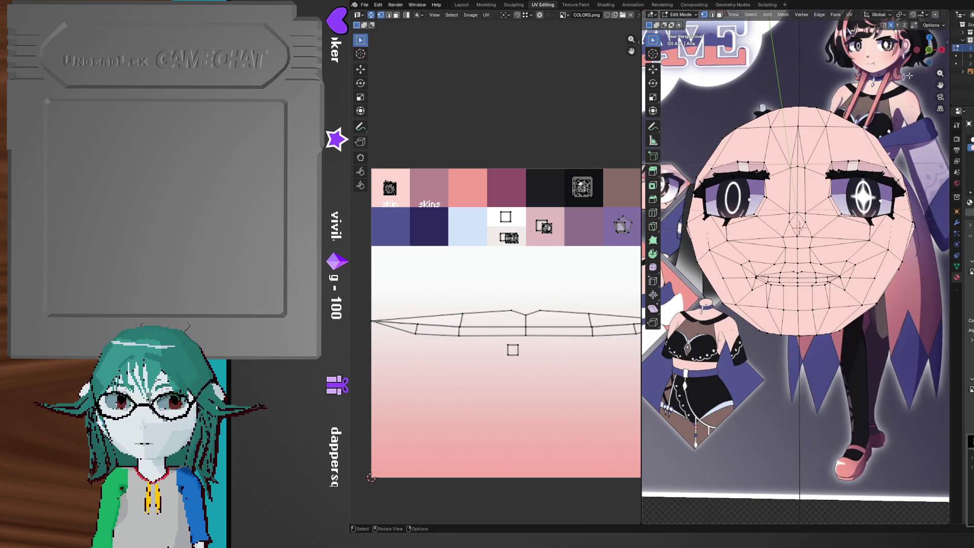
In front orthographic view, edge-slide the row above the upper lip by -0.469 toward the mouth
click(929, 52)
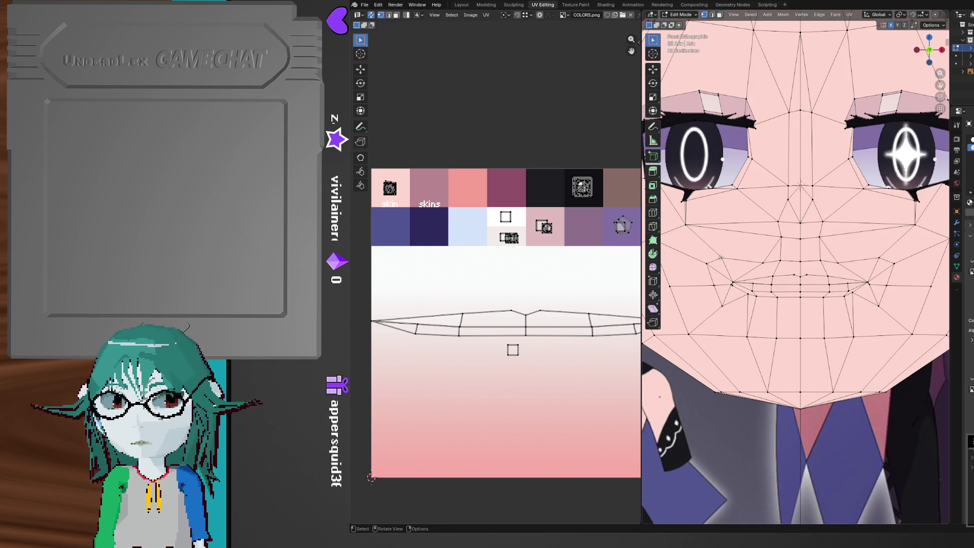
mouse_move(703, 253)
mouse_down()
mouse_move(875, 277)
mouse_move(880, 263)
mouse_up()
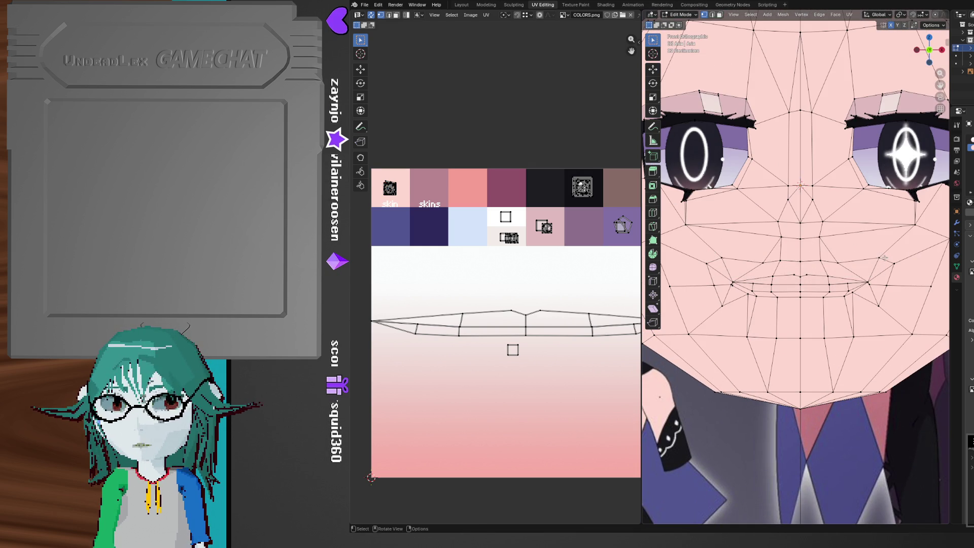
drag(713, 237, 713, 237)
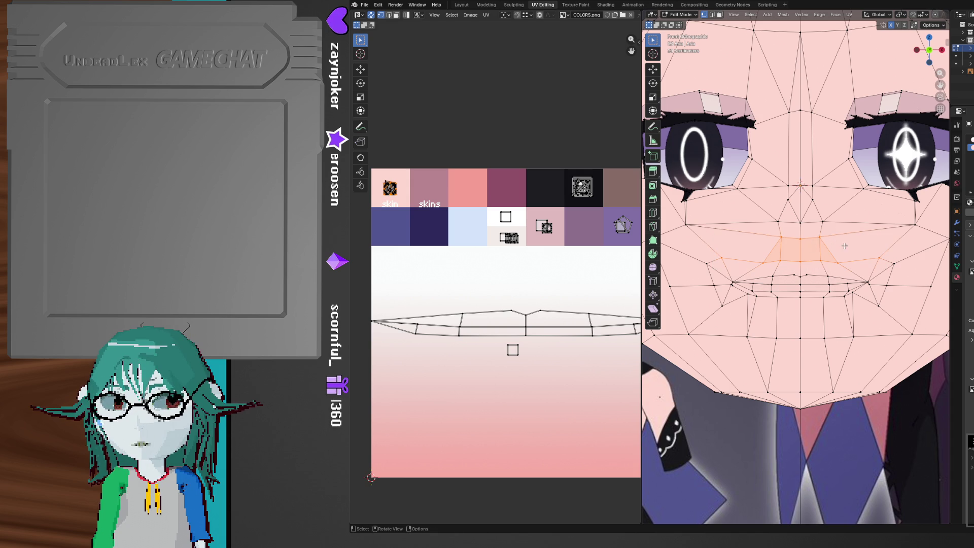
ctrl+drag(839, 245, 789, 222)
key(g)
key(z)
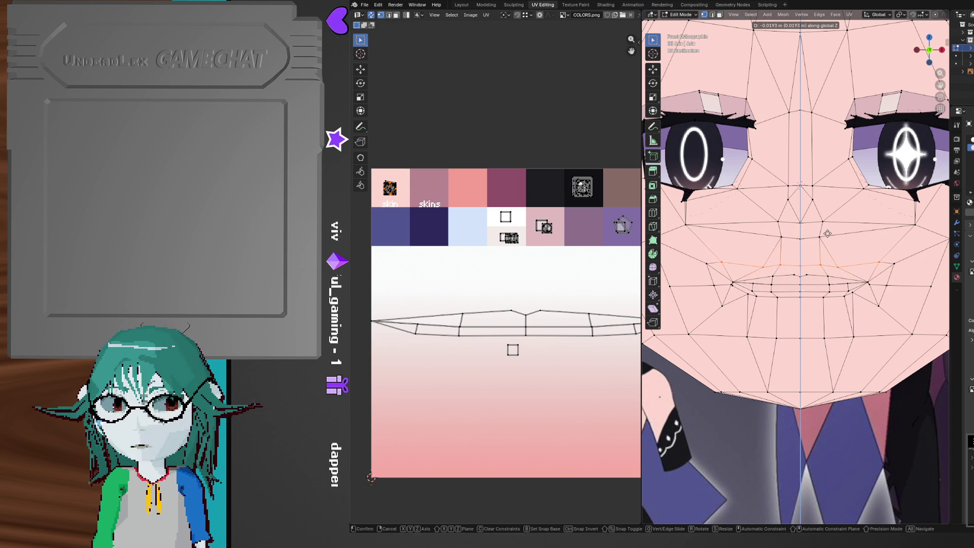
key(g)
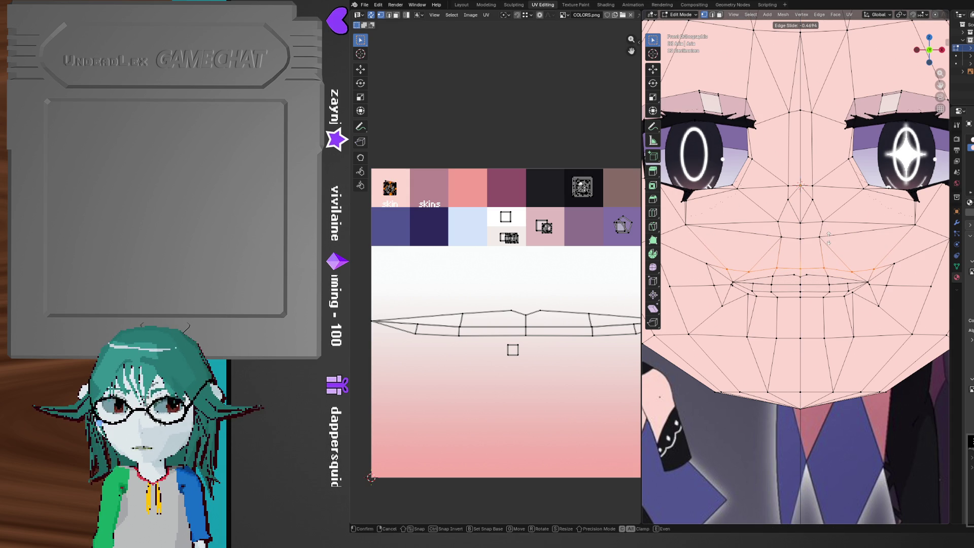
click(828, 238)
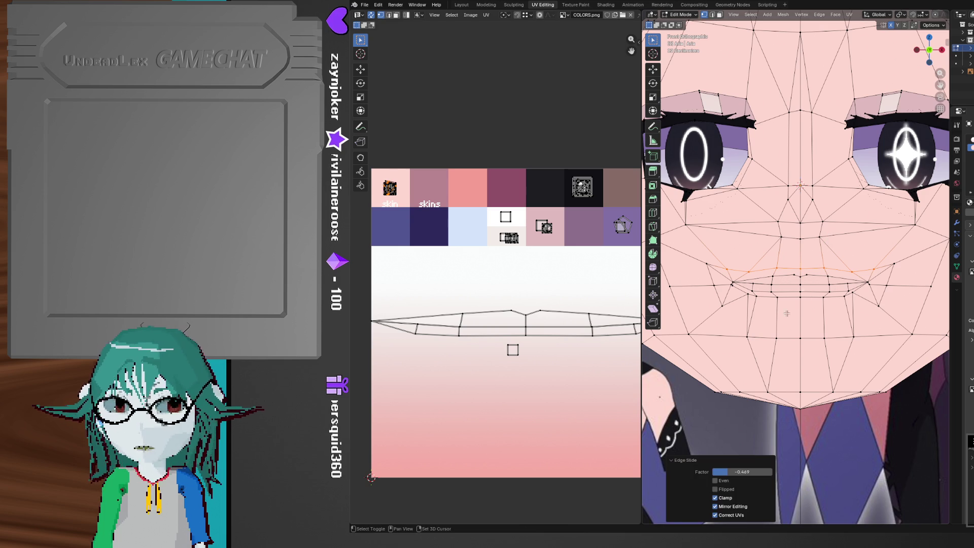
Select the mouth-corner vertices and scale them slightly inward
click(704, 262)
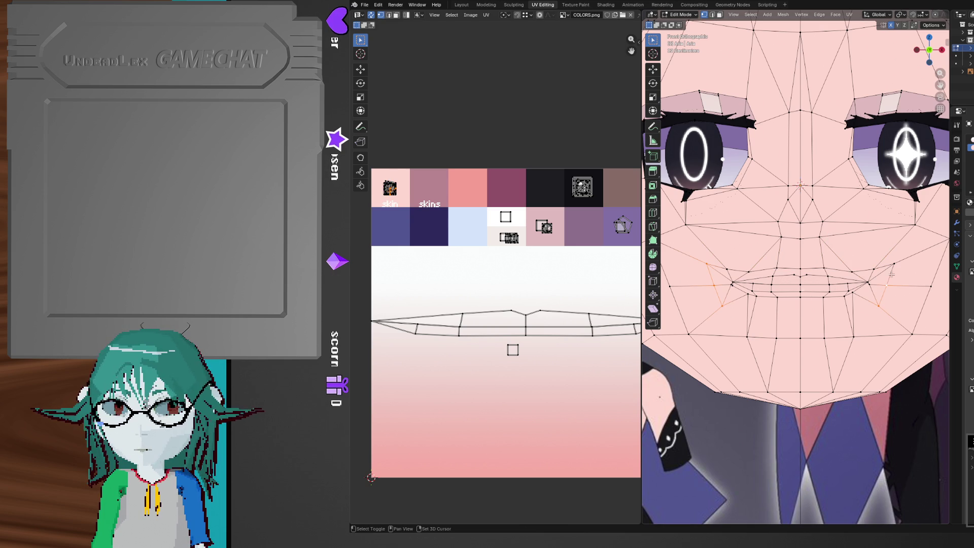
scroll(896, 260, up, 2)
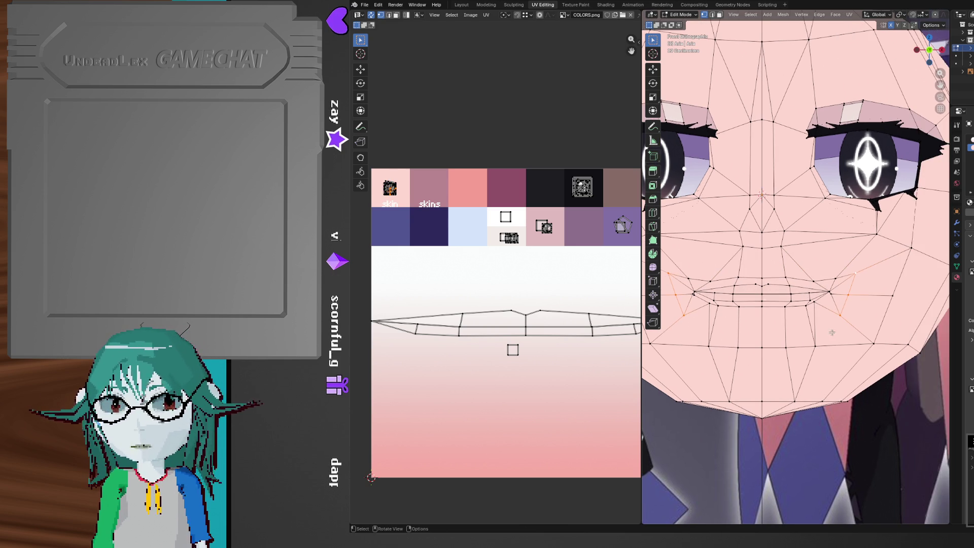
scroll(852, 318, down, 2)
key(s)
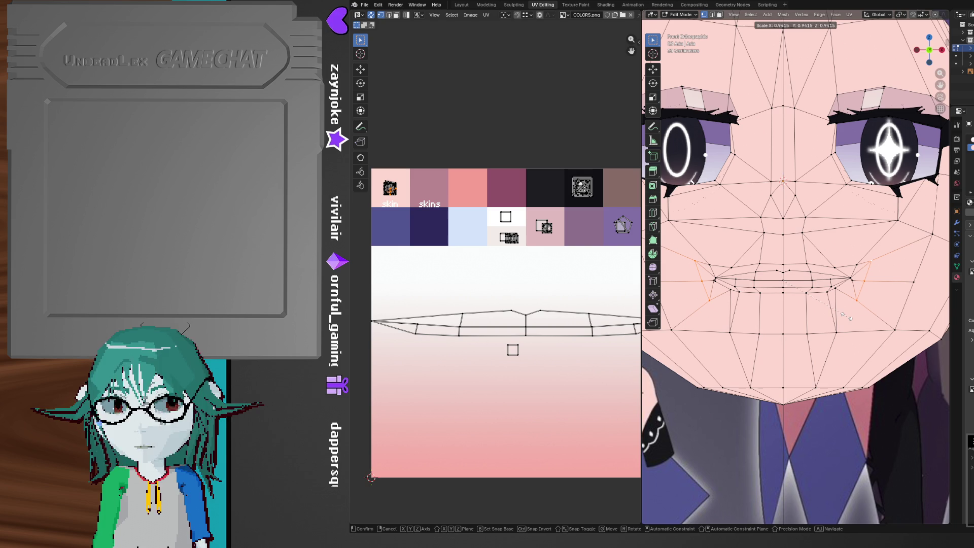
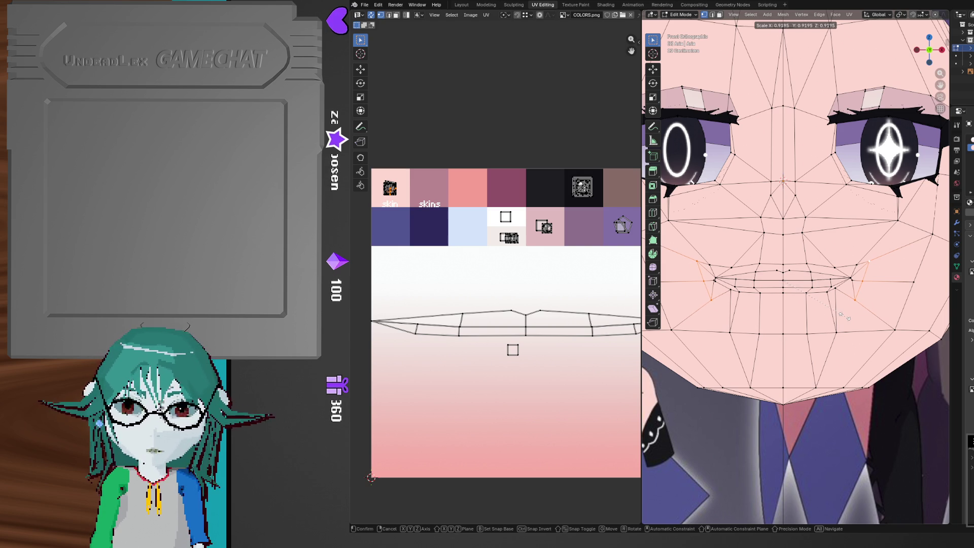
Confirm the mouth-corner scale and raise the mouth corners along Z
click(841, 315)
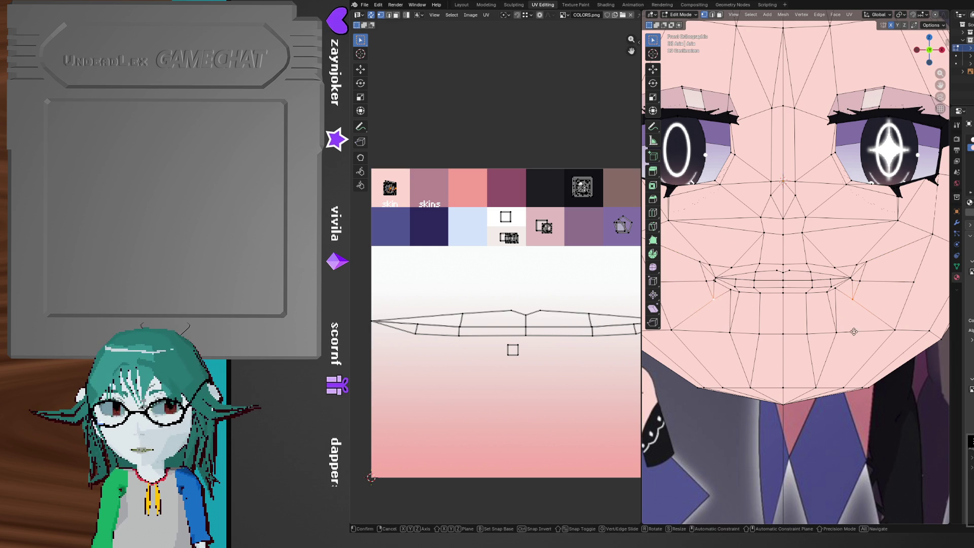
key(g)
key(z)
click(841, 313)
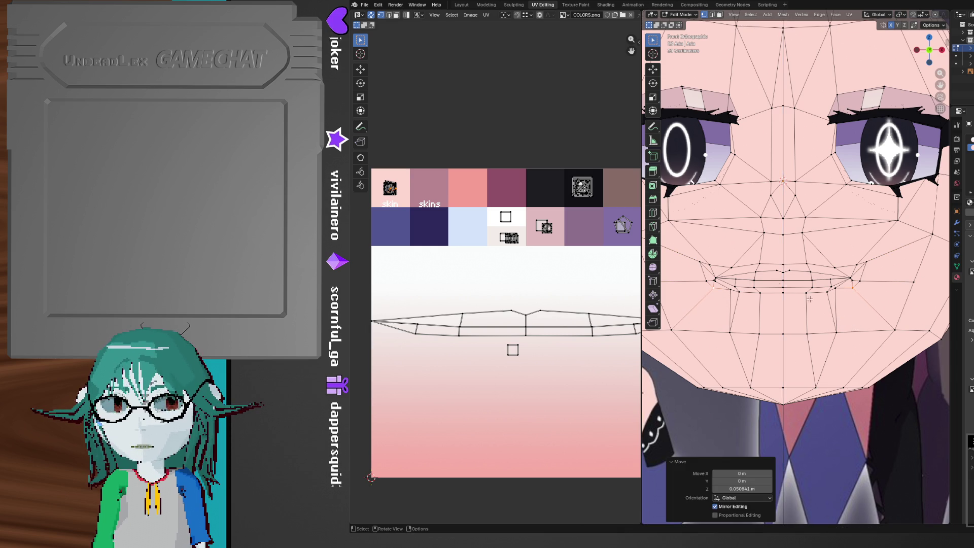
Lower both cheek vertices along Z, shift them along X, and check the head shape
click(698, 263)
shift+click(867, 265)
key(g)
key(z)
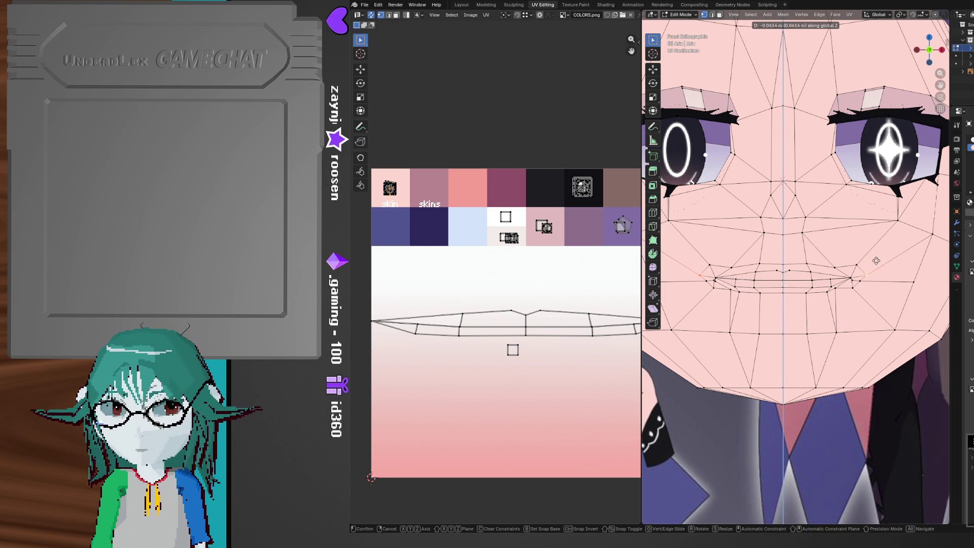
click(876, 258)
key(g)
key(x)
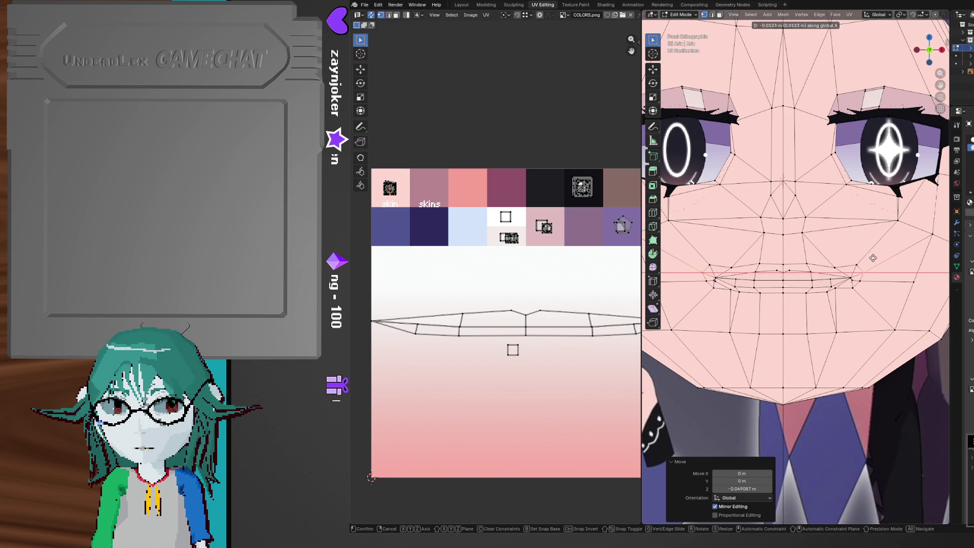
click(873, 258)
mouse_move(872, 258)
middle_down()
mouse_move(853, 337)
mouse_move(863, 355)
mouse_move(777, 358)
mouse_move(771, 384)
mouse_move(882, 373)
mouse_move(759, 327)
middle_up()
key(Tab)
key(Tab)
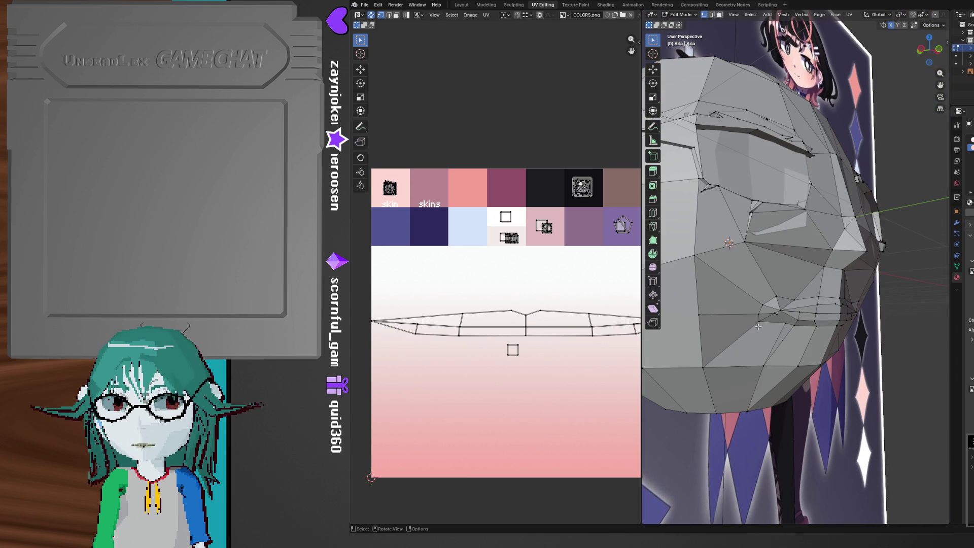
Box-select the mouth-corner vertices and push them back into the face along Y
key(shift)
shift+drag(780, 328, 749, 311)
mouse_move(749, 312)
middle_down()
mouse_move(799, 323)
mouse_move(785, 295)
mouse_move(828, 343)
mouse_move(820, 336)
middle_up()
key(g)
key(x)
key(y)
click(799, 325)
Push two nearby lip vertices back into the face along Y
click(789, 299)
key(g)
key(y)
click(832, 346)
key(g)
key(y)
click(826, 338)
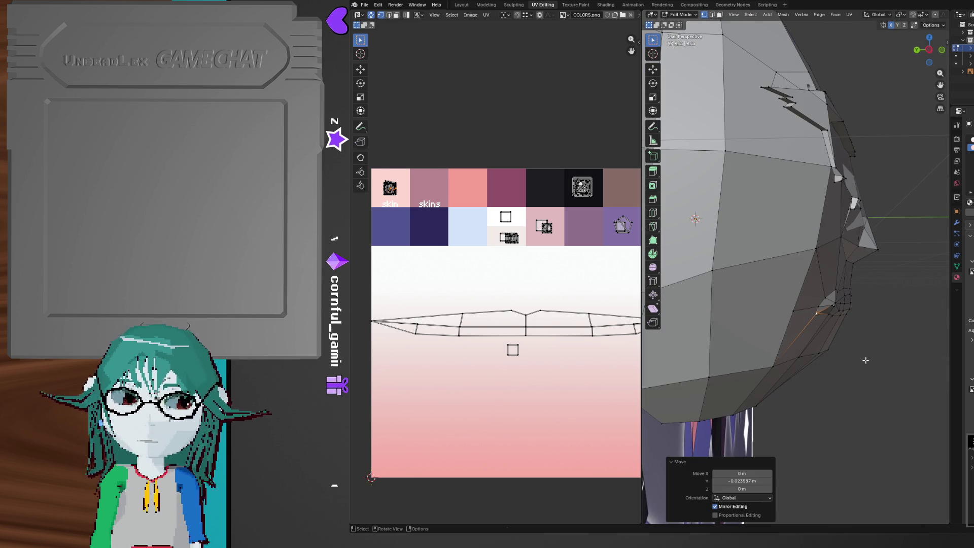
Cancel a stray move, then push a different lip vertex back along Y
mouse_move(865, 361)
middle_down()
mouse_move(806, 371)
mouse_move(873, 360)
mouse_move(842, 345)
mouse_move(761, 266)
mouse_move(797, 338)
middle_up()
key(g)
key(Escape)
shift+click(758, 261)
key(g)
key(y)
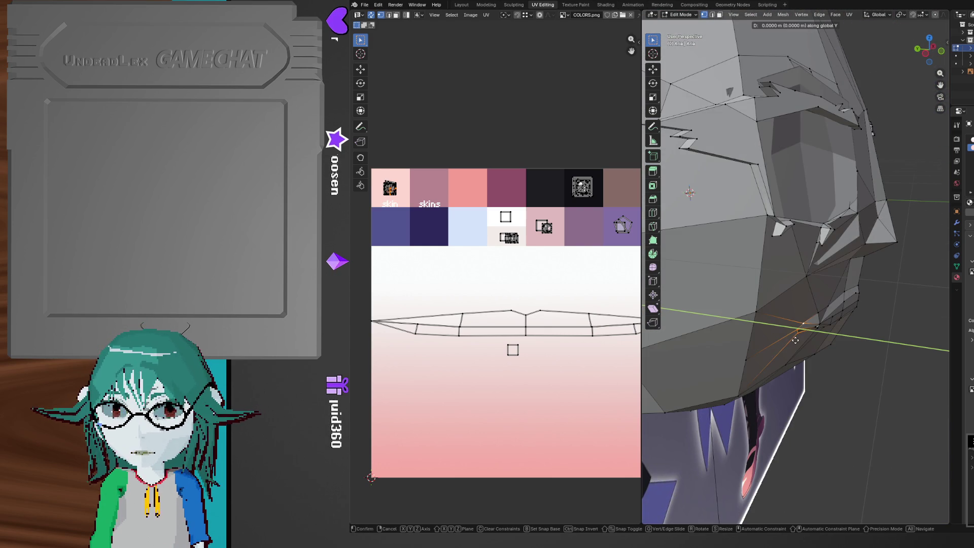
click(799, 341)
Shift another mouth vertex sideways along X
shift+click(792, 344)
mouse_move(791, 344)
middle_down()
mouse_move(762, 356)
mouse_move(736, 294)
mouse_move(759, 303)
middle_up()
key(g)
key(x)
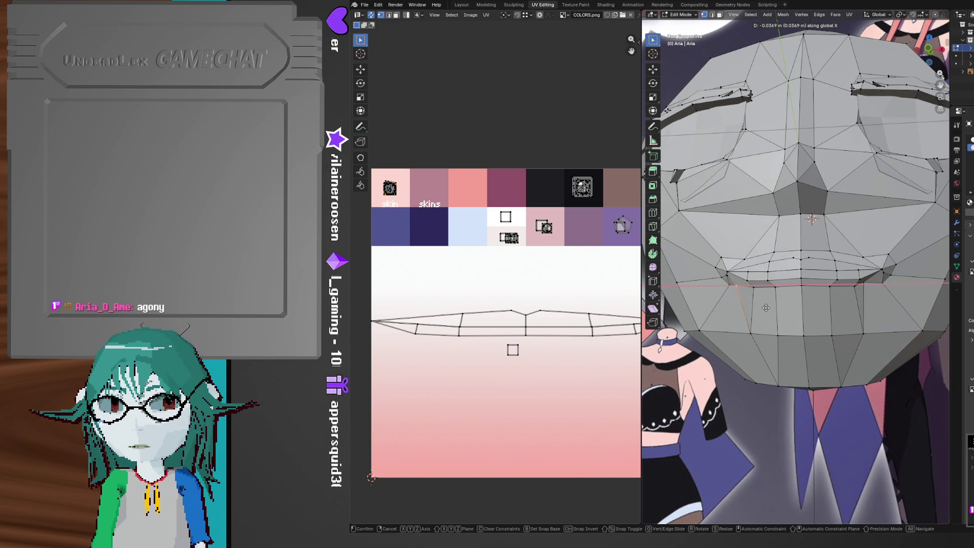
click(769, 308)
Add the second mouth-corner edge and widen the corners along X by 1.103
mouse_move(770, 309)
middle_down()
mouse_move(862, 282)
mouse_move(869, 304)
middle_up()
shift+click(864, 282)
scroll(868, 305, up, 2)
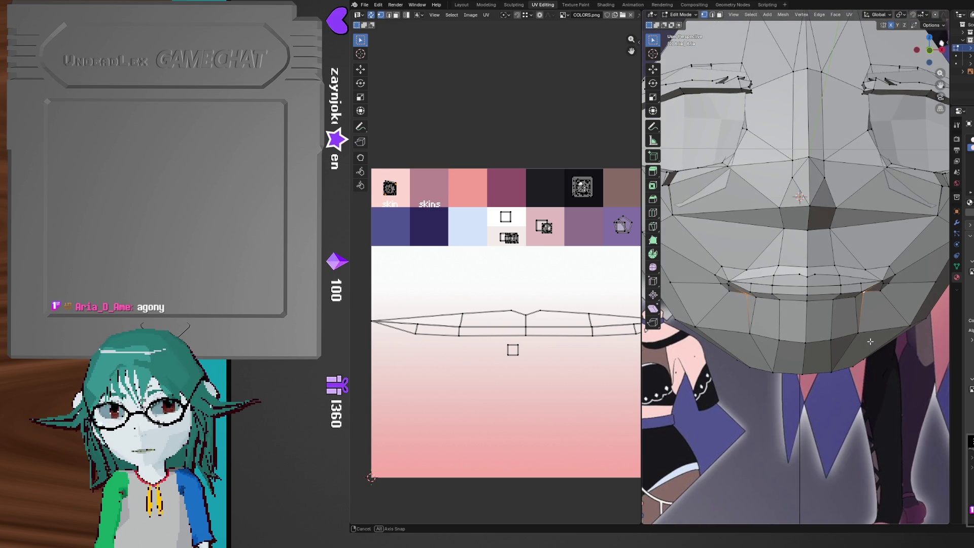
key(s)
key(x)
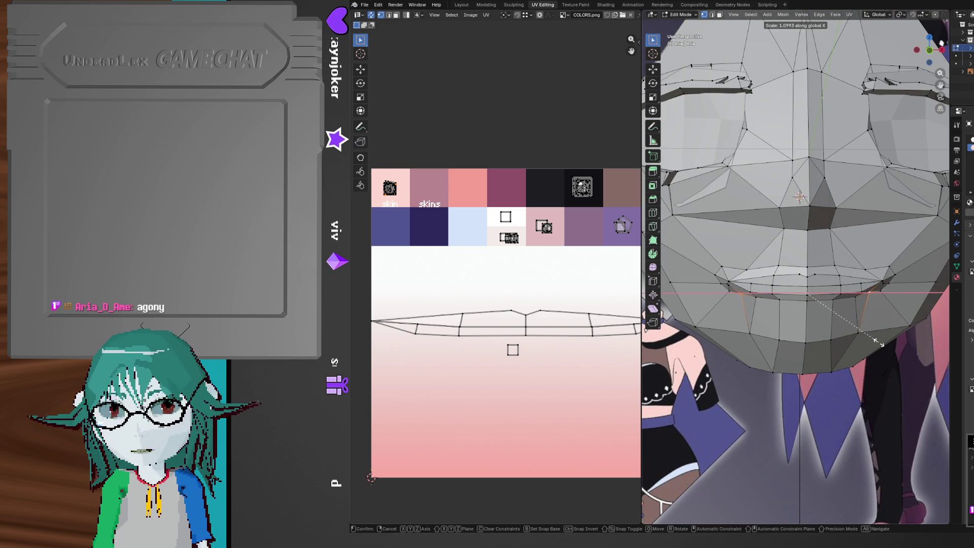
click(879, 346)
key(g)
key(z)
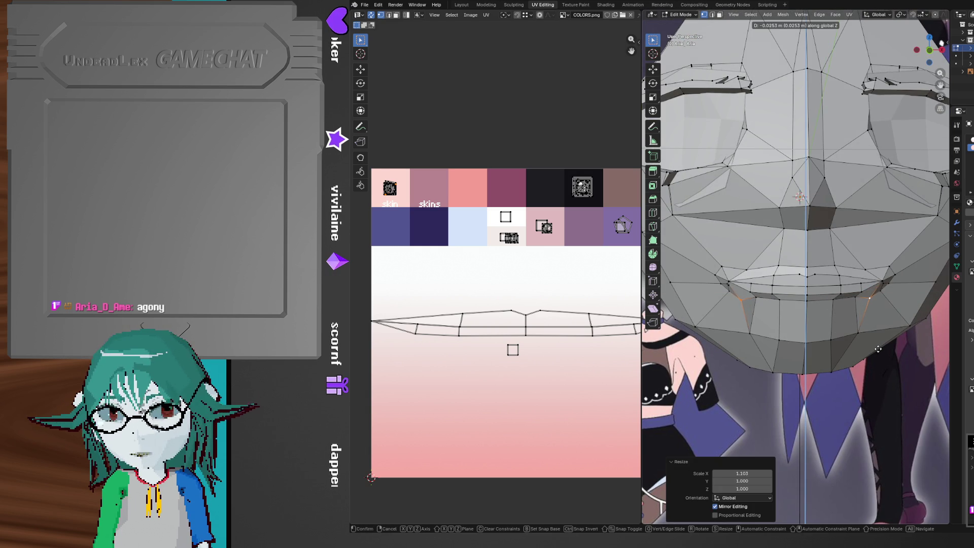
Lower the mouth corners slightly and check the head in Object Mode before returning to Edit Mode
click(870, 340)
scroll(849, 328, down, 4)
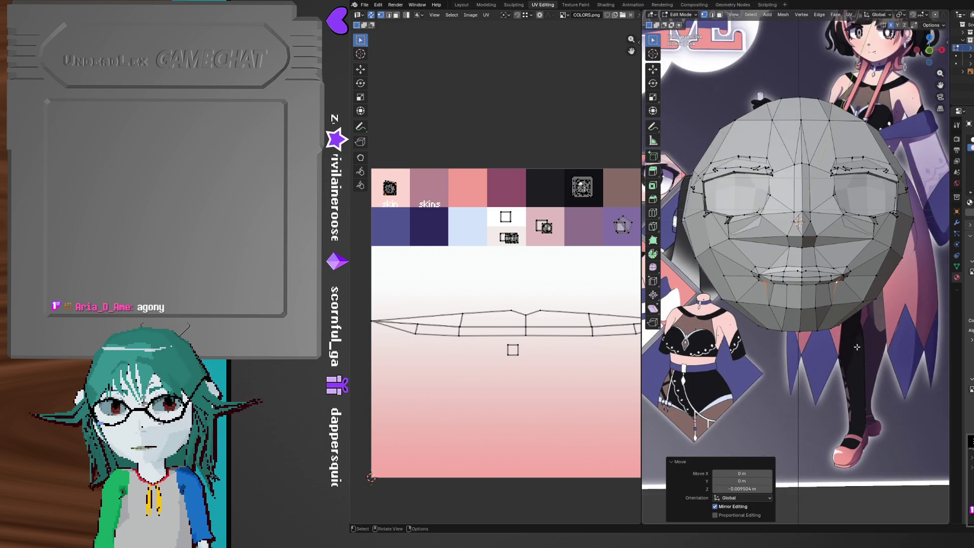
scroll(841, 309, up, 3)
key(Tab)
scroll(841, 308, up, 4)
mouse_move(841, 309)
middle_down()
mouse_move(879, 326)
mouse_move(802, 306)
mouse_move(848, 324)
mouse_move(828, 274)
middle_up()
key(Tab)
scroll(828, 274, down, 3)
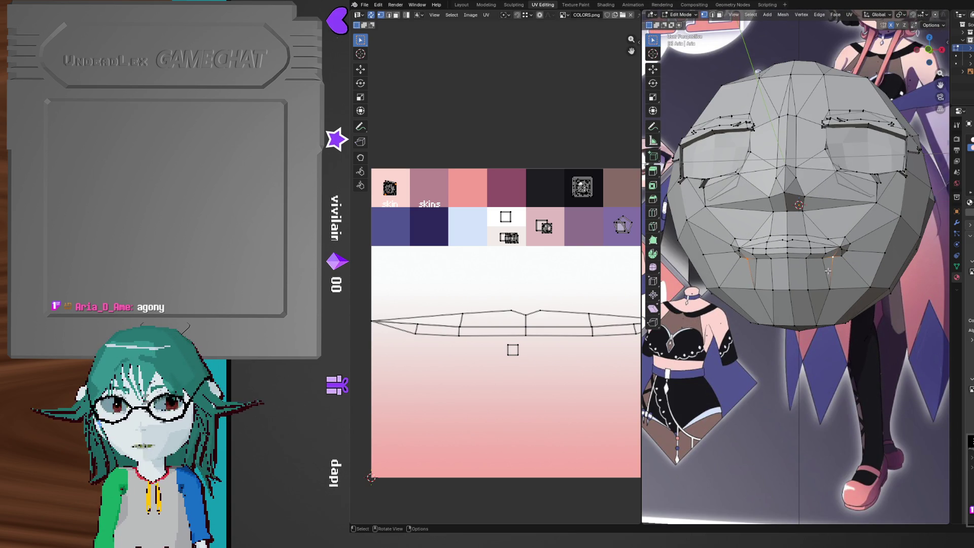
Cancel a move, then push a mouth-corner vertex back along Y from the side
key(g)
right_click(833, 275)
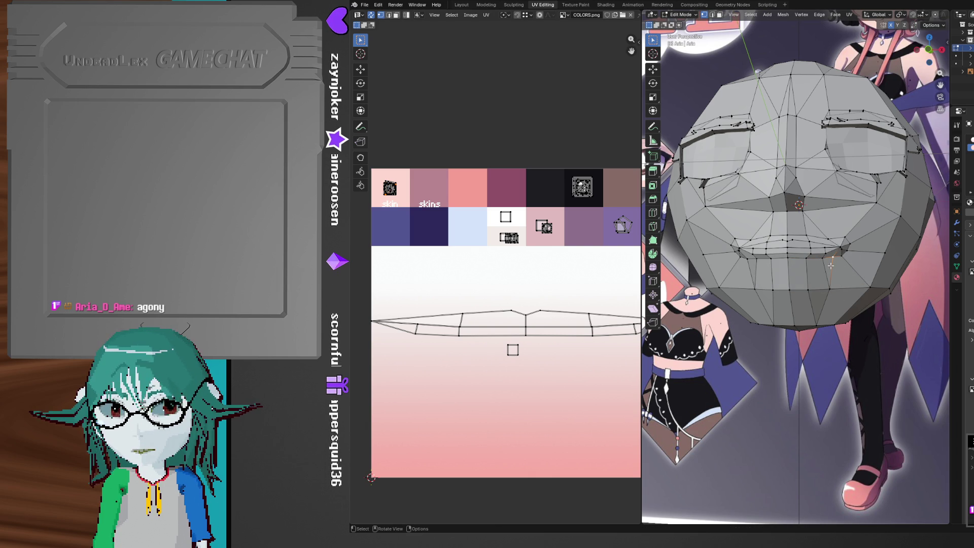
mouse_move(831, 259)
middle_down()
mouse_move(843, 312)
mouse_move(856, 309)
middle_up()
key(g)
key(y)
click(853, 308)
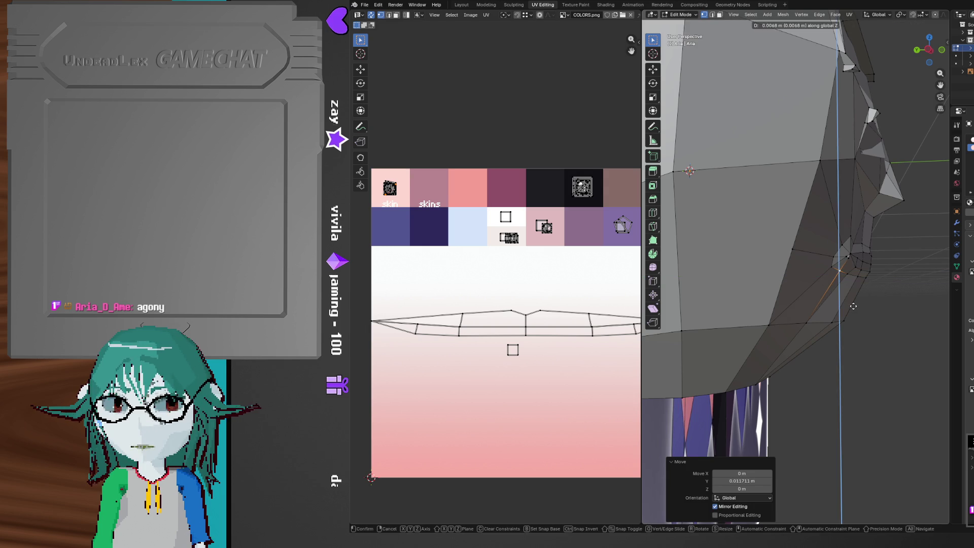
Push the remaining lip vertices back into the face along Y
middle_drag(852, 304, 871, 313)
mouse_move(872, 315)
middle_down()
mouse_move(793, 326)
mouse_move(852, 334)
mouse_move(753, 280)
middle_up()
key(g)
key(y)
click(854, 342)
shift+click(757, 283)
middle_drag(821, 282, 873, 312)
key(g)
key(y)
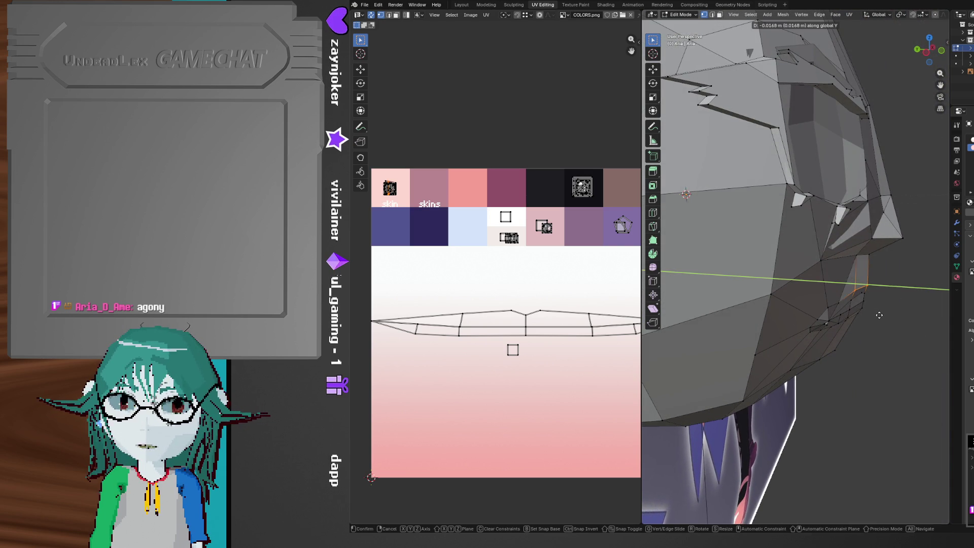
click(877, 315)
Add the lip edge to the selection and review the whole head from a tilted view
middle_drag(896, 370, 811, 366)
middle_drag(794, 320, 787, 305)
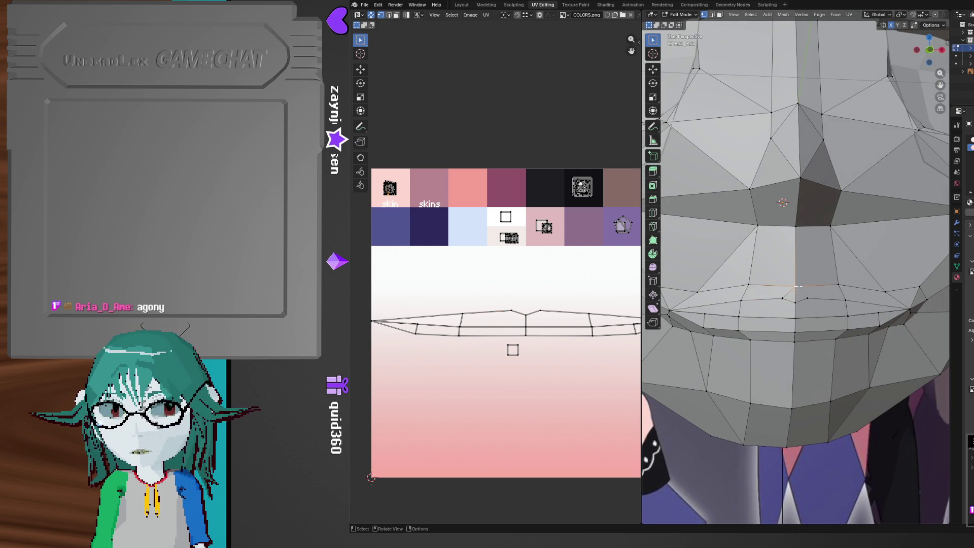
shift+click(810, 298)
scroll(814, 302, down, 6)
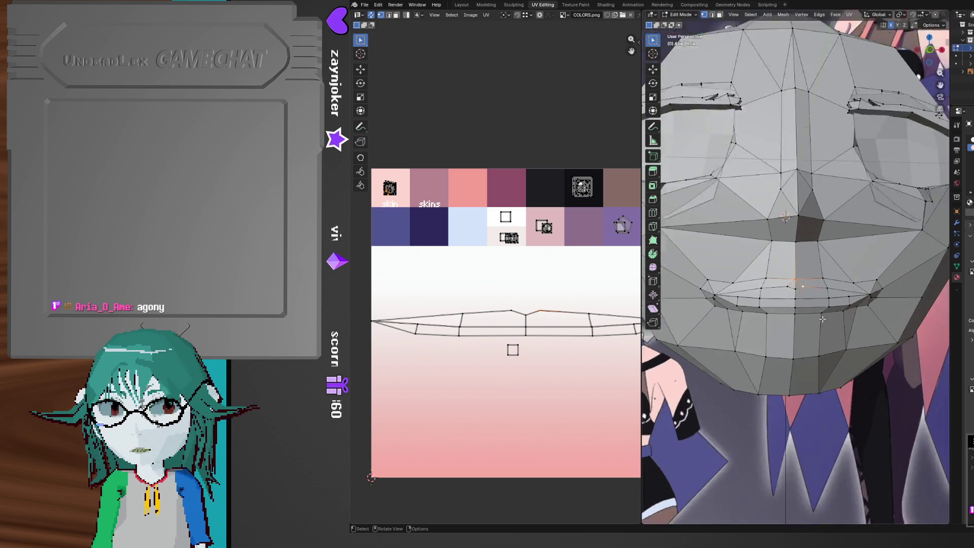
mouse_move(802, 325)
middle_down()
mouse_move(761, 347)
mouse_move(829, 383)
mouse_move(786, 368)
mouse_move(794, 392)
mouse_move(772, 318)
mouse_move(782, 388)
middle_up()
scroll(786, 368, up, 3)
Switch the viewport to Material Preview and return to Object Mode
key(z)
click(781, 353)
mouse_move(779, 355)
middle_down()
mouse_move(794, 409)
mouse_move(849, 410)
mouse_move(796, 406)
mouse_move(796, 373)
middle_up()
key(Tab)
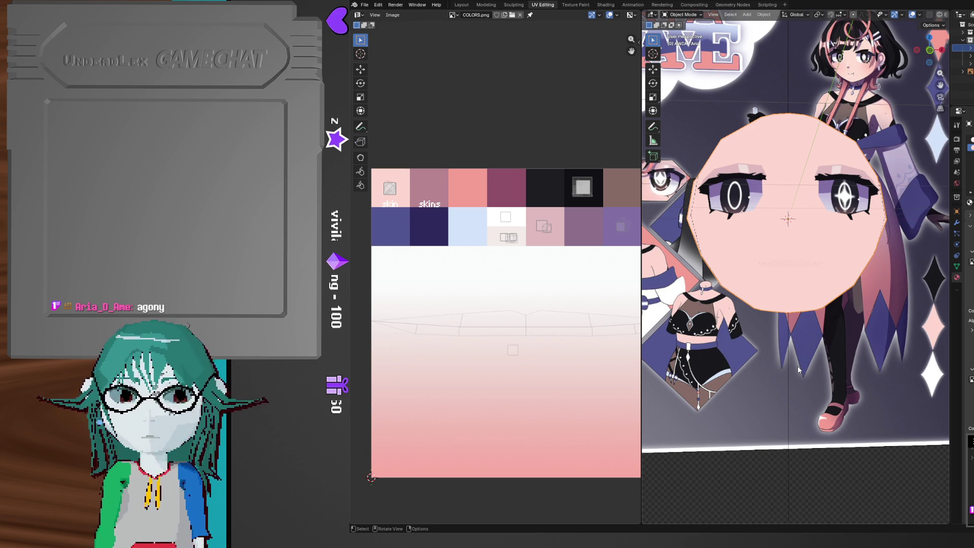
Save aria.blend and pan around the face and the reference sheet
key(ctrl+s)
middle_drag(806, 263, 808, 282)
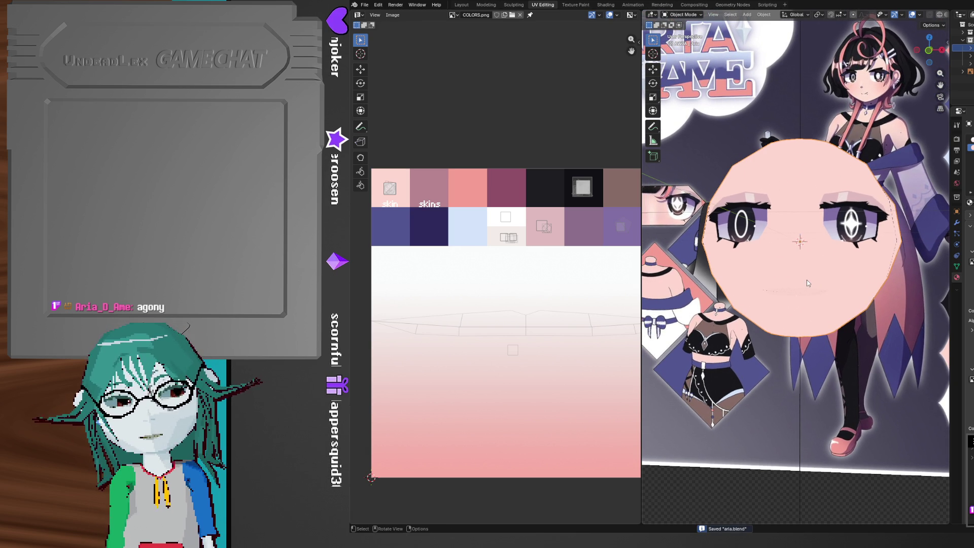
mouse_move(807, 279)
shift+middle_down()
mouse_move(766, 270)
mouse_move(795, 312)
shift+middle_up()
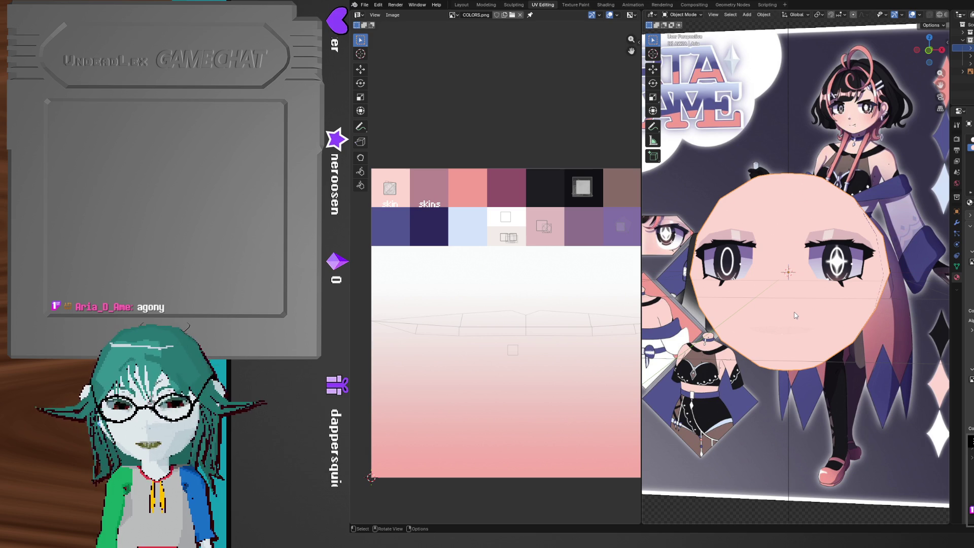
mouse_move(833, 280)
shift+middle_down()
mouse_move(771, 355)
mouse_move(776, 375)
mouse_move(811, 285)
shift+middle_up()
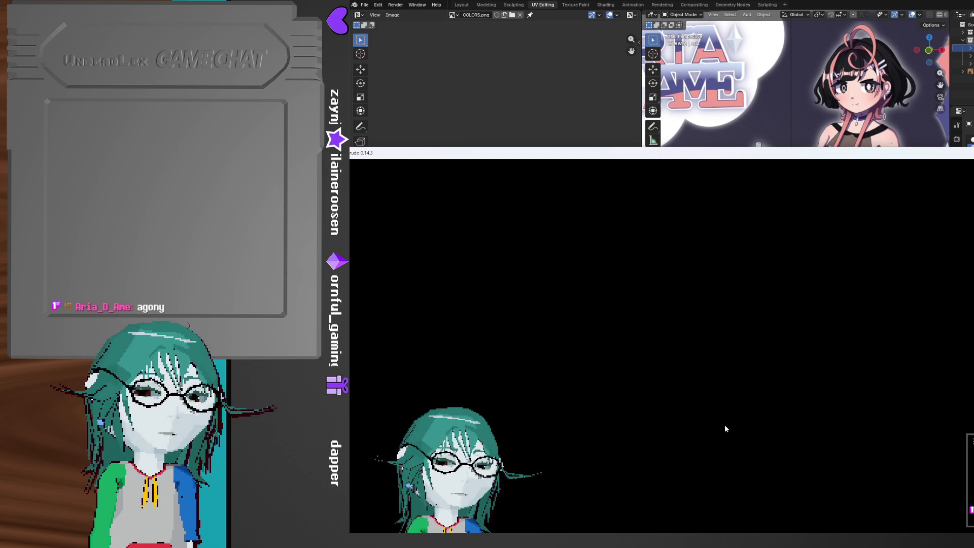
Alt+Tab away from the avatar preview and pan Blender's view across the reference character
key(alt+Tab)
mouse_move(778, 237)
shift+middle_down()
mouse_move(738, 252)
mouse_move(761, 252)
mouse_move(748, 272)
mouse_move(766, 272)
mouse_move(790, 306)
mouse_move(733, 281)
mouse_move(744, 277)
mouse_move(742, 262)
mouse_move(757, 270)
mouse_move(863, 217)
shift+middle_up()
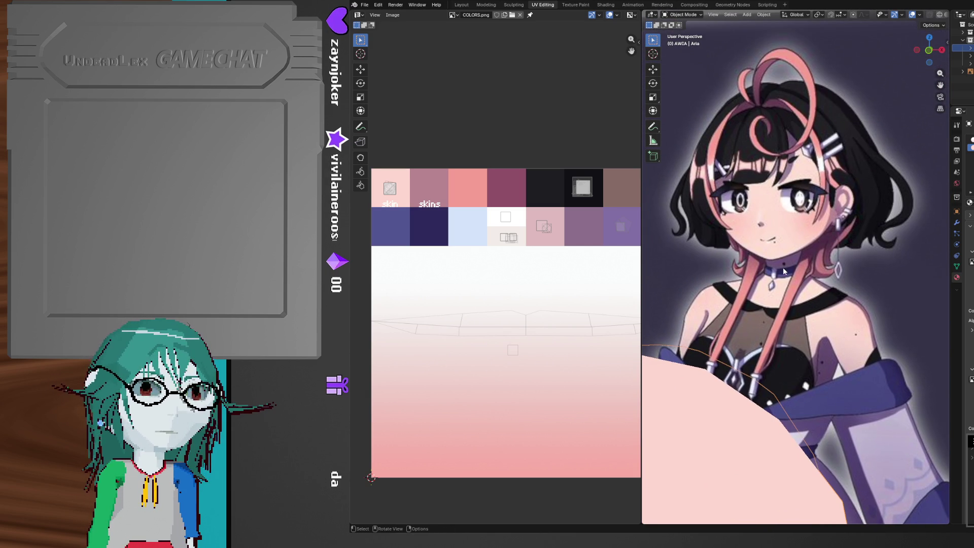
shift+middle_drag(759, 284, 791, 239)
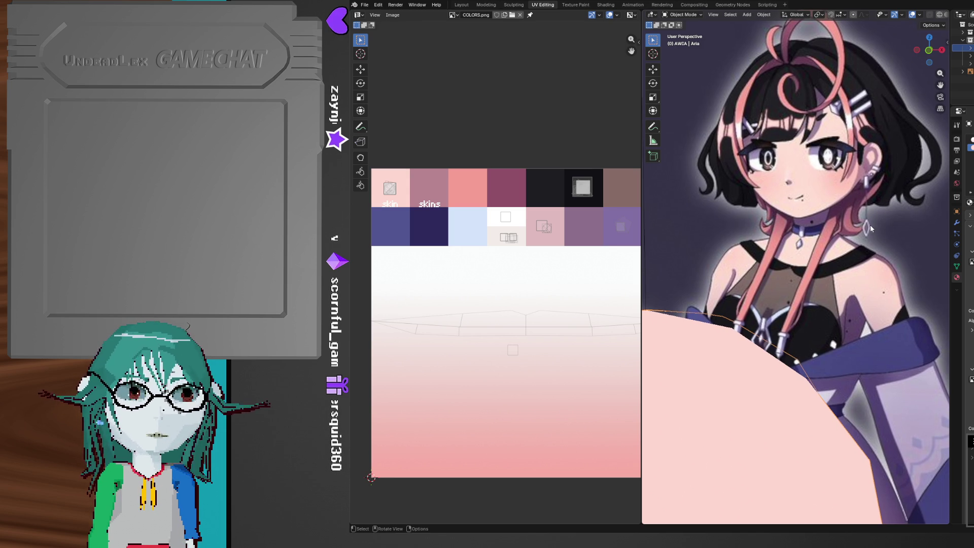
scroll(723, 215, up, 3)
shift+middle_drag(724, 214, 747, 331)
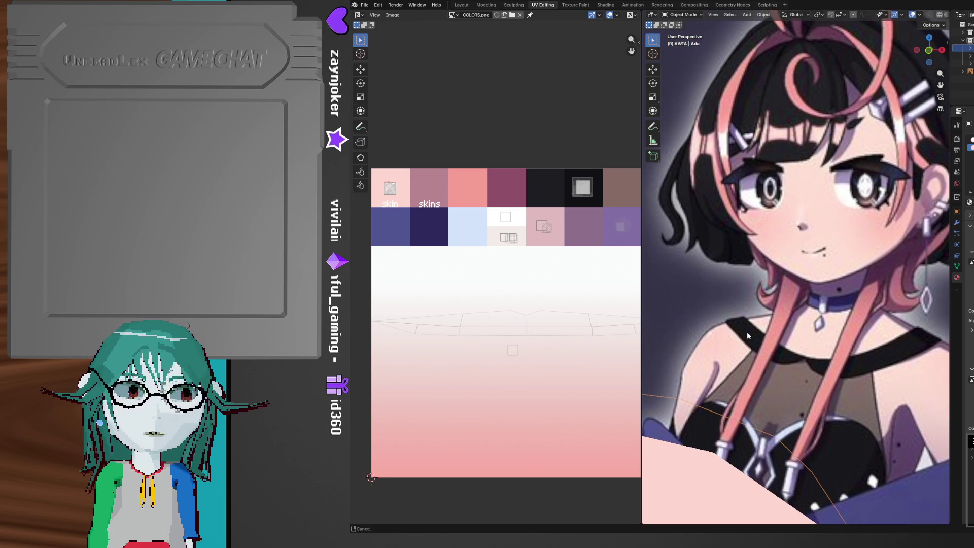
scroll(747, 335, down, 5)
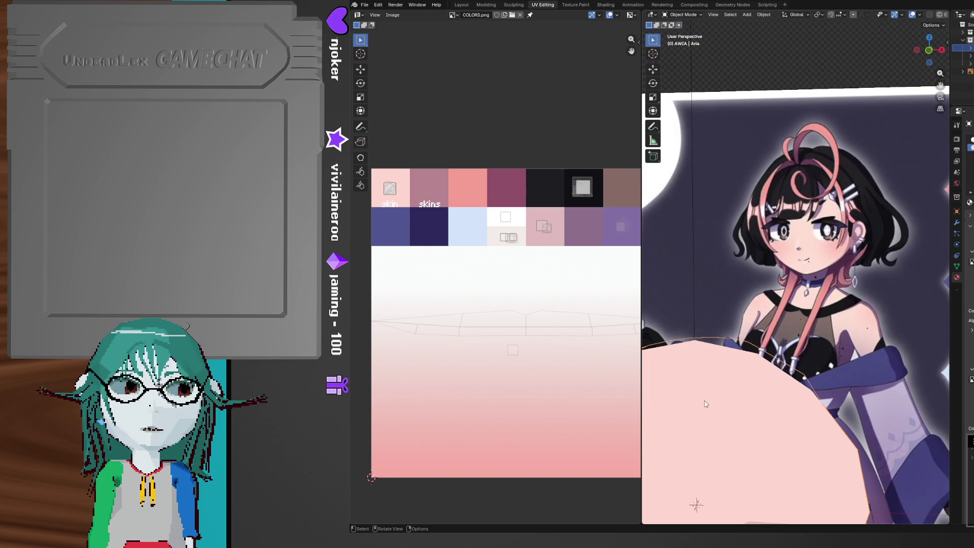
shift+middle_drag(698, 421, 764, 307)
scroll(764, 306, down, 4)
mouse_move(708, 321)
shift+middle_down()
mouse_move(838, 212)
mouse_move(828, 226)
shift+middle_up()
mouse_move(851, 151)
middle_down()
mouse_move(798, 238)
mouse_move(801, 264)
mouse_move(795, 246)
mouse_move(812, 254)
mouse_move(814, 274)
mouse_move(855, 263)
mouse_move(814, 290)
mouse_move(823, 288)
middle_up()
scroll(823, 288, down, 4)
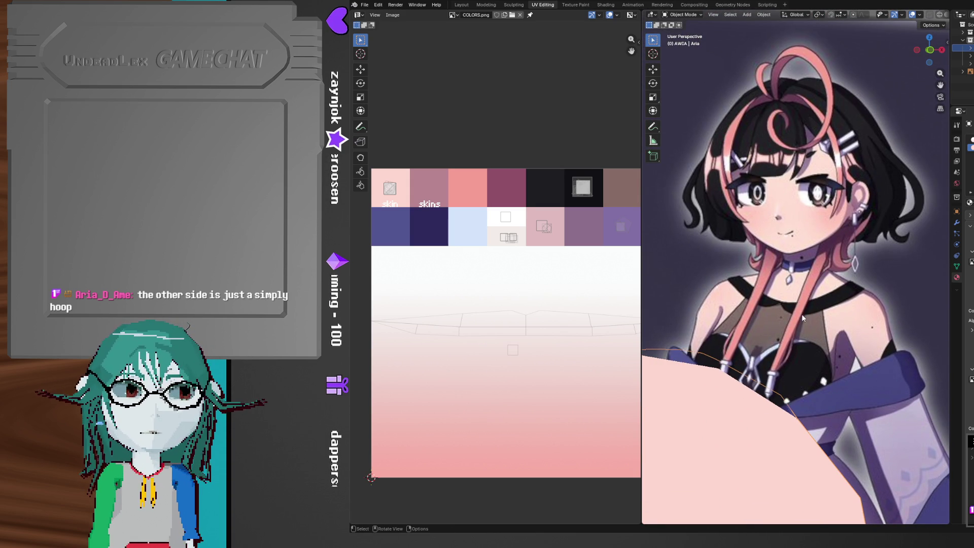
scroll(817, 278, up, 1)
scroll(800, 336, down, 3)
mouse_move(798, 335)
middle_down()
mouse_move(780, 296)
mouse_move(869, 309)
mouse_move(845, 314)
middle_up()
Select the reference sheet and slide it sideways along X
click(856, 210)
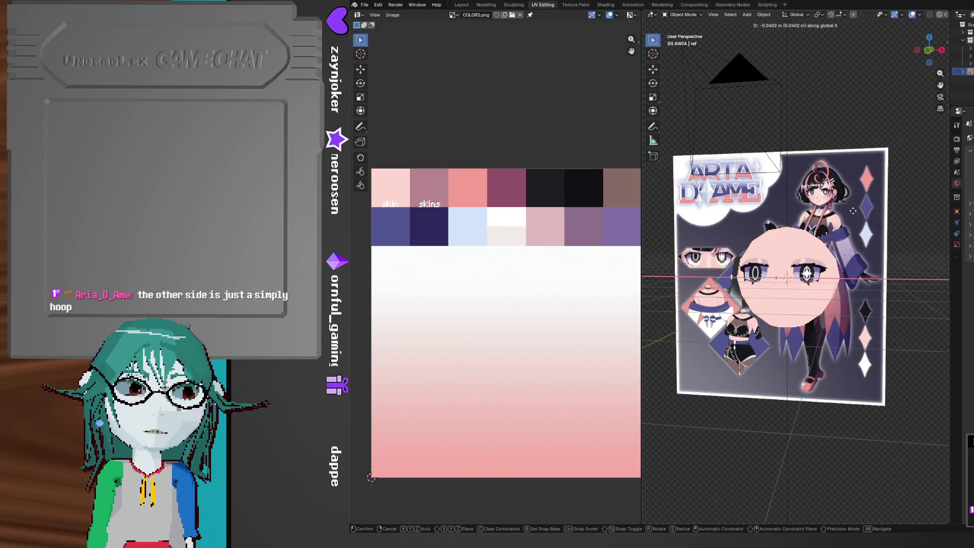
key(g)
key(x)
click(718, 213)
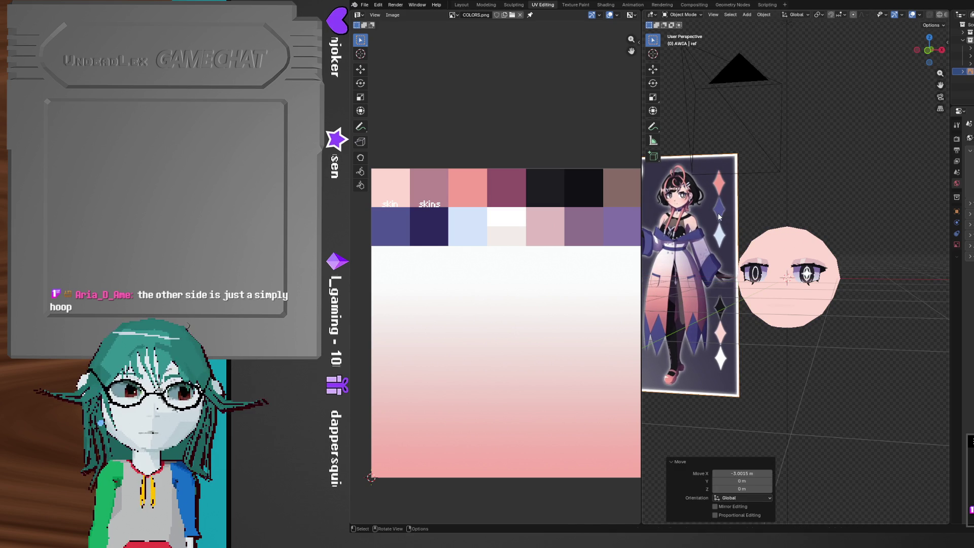
key(g)
key(x)
click(848, 237)
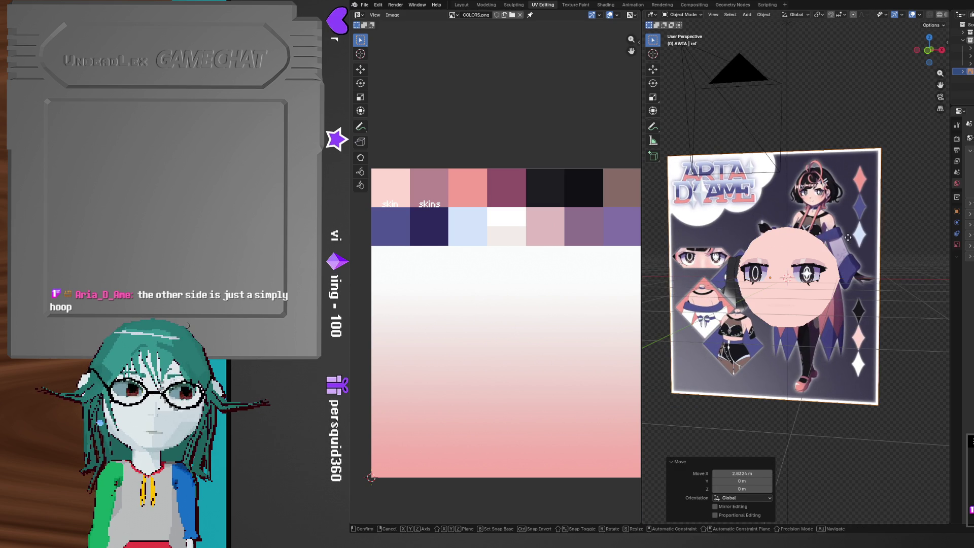
Lower the reference sheet along Z and fine-tune its X position
key(g)
key(z)
click(852, 317)
key(g)
key(x)
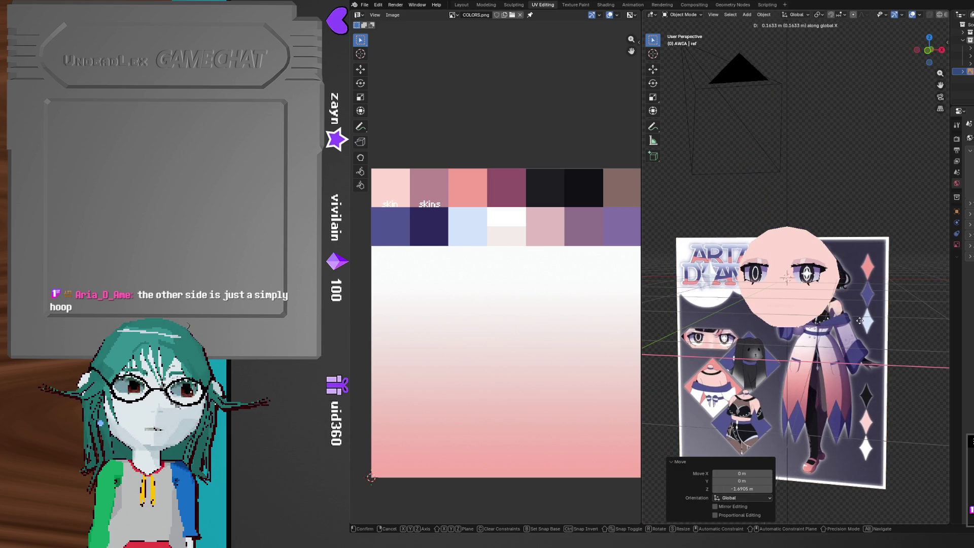
key(z)
click(862, 319)
key(g)
key(x)
click(863, 316)
Move the reference sheet 0.20257 m along global Y behind the head and check placement
scroll(863, 316, up, 6)
mouse_move(815, 288)
middle_down()
mouse_move(719, 296)
mouse_move(814, 304)
middle_up()
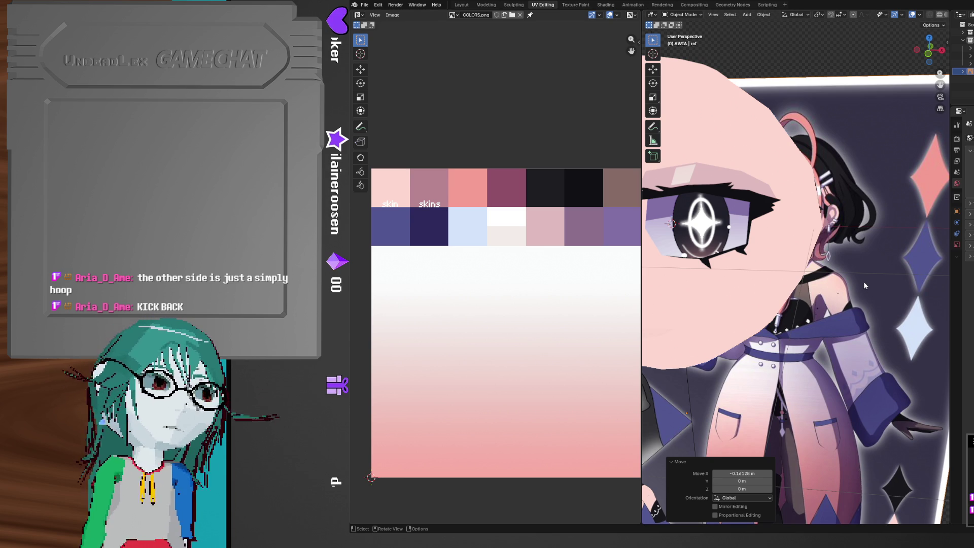
scroll(864, 281, down, 10)
click(853, 227)
middle_drag(854, 227, 817, 246)
key(g)
key(y)
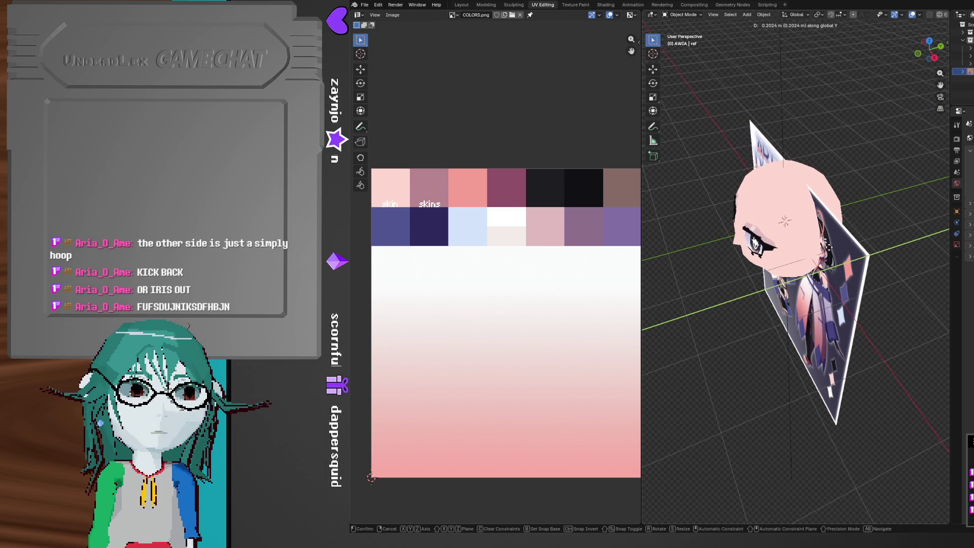
click(829, 248)
middle_drag(820, 270, 845, 277)
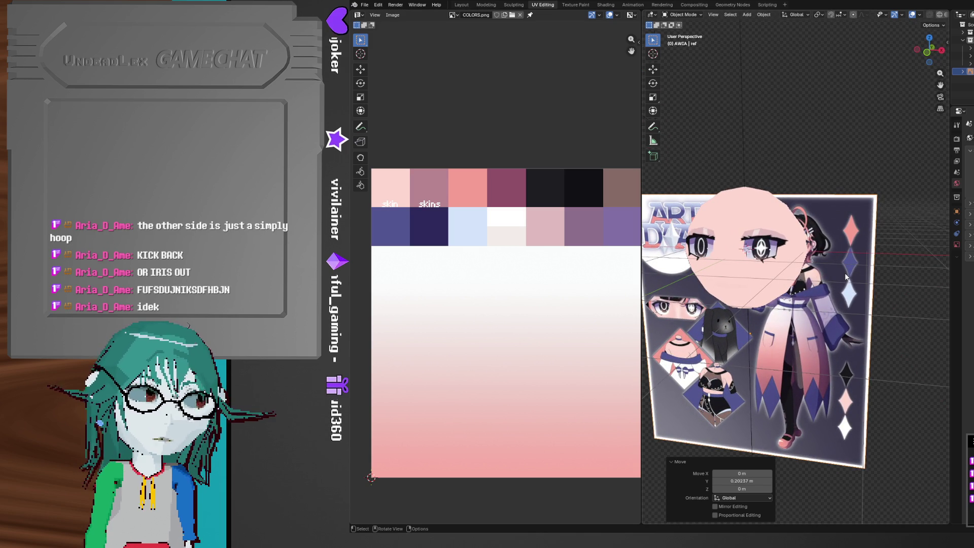
mouse_move(831, 297)
middle_down()
mouse_move(783, 213)
mouse_move(825, 261)
mouse_move(777, 297)
mouse_move(828, 301)
middle_up()
key(Tab)
Widen the sides of the head along X with Mirror Editing
scroll(828, 301, up, 4)
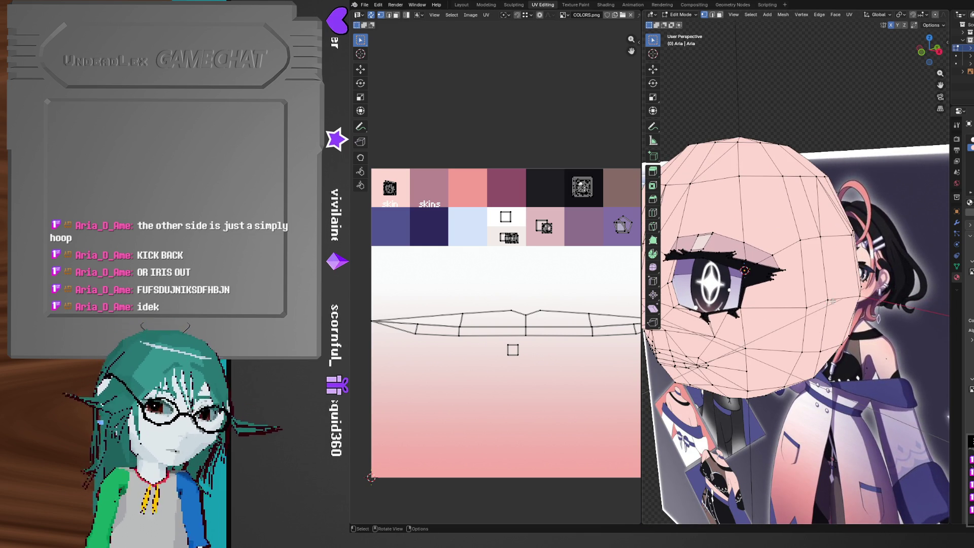
mouse_move(832, 268)
middle_down()
mouse_move(837, 283)
mouse_move(893, 304)
mouse_move(800, 288)
mouse_move(857, 304)
mouse_move(795, 311)
middle_up()
key(g)
key(x)
click(912, 312)
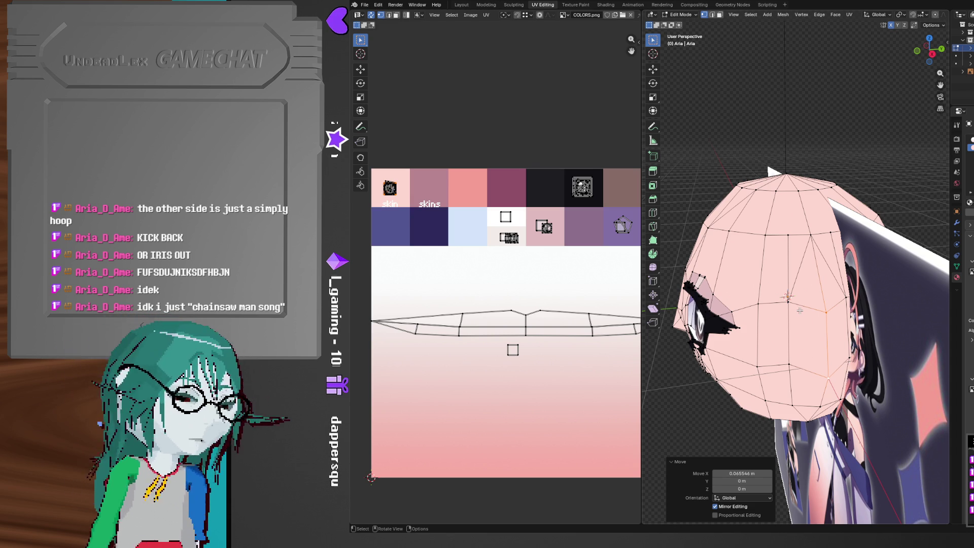
Pull the ear vertices outward, then cancel a second pull to keep the head round
middle_drag(803, 314, 807, 337)
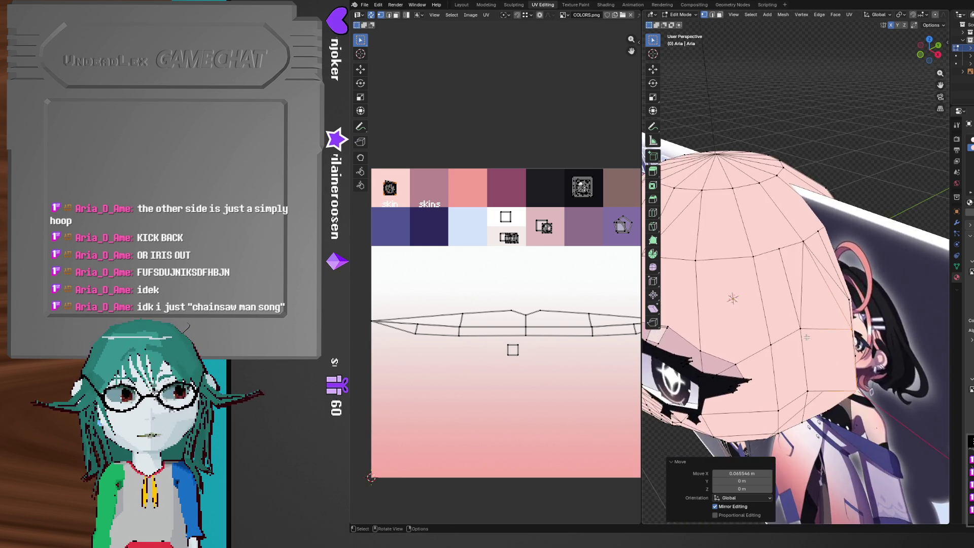
key(KP_1)
key(g)
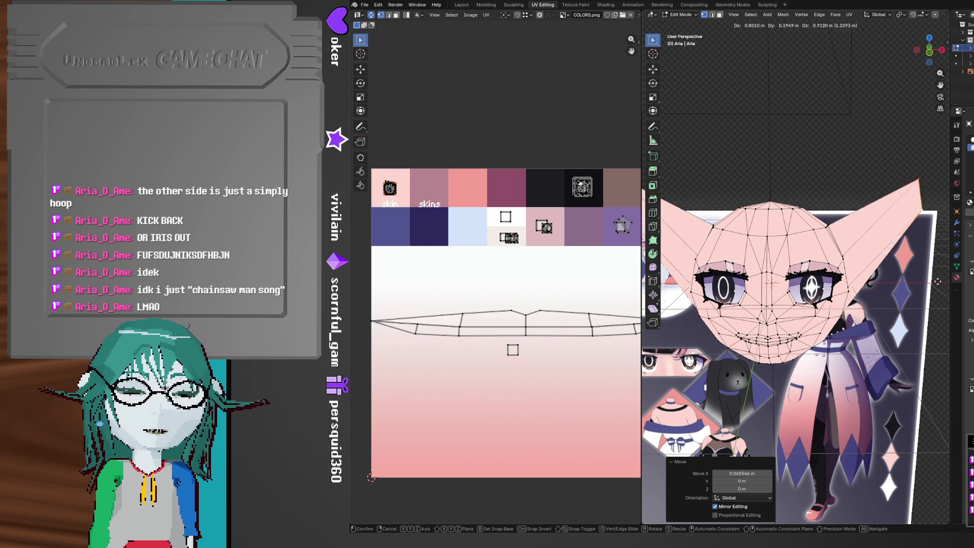
click(859, 365)
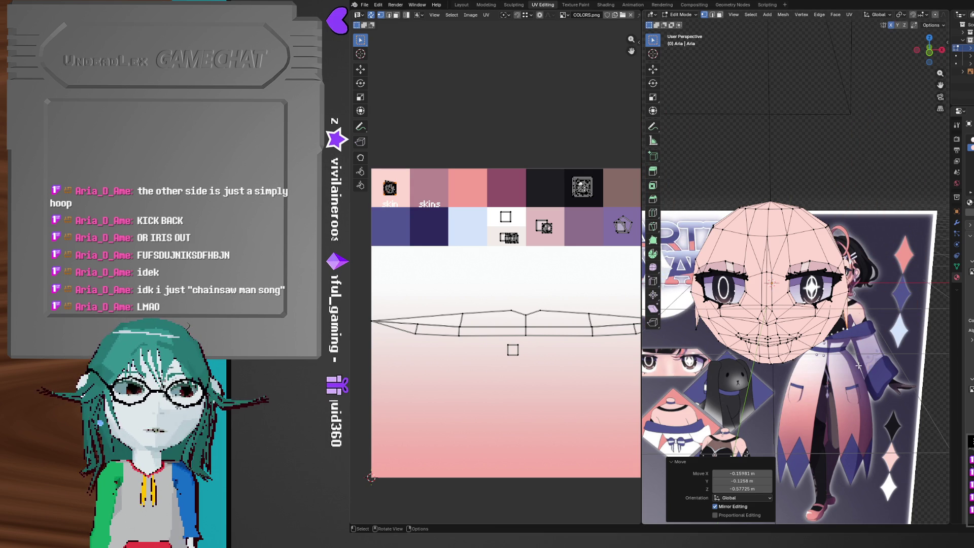
key(g)
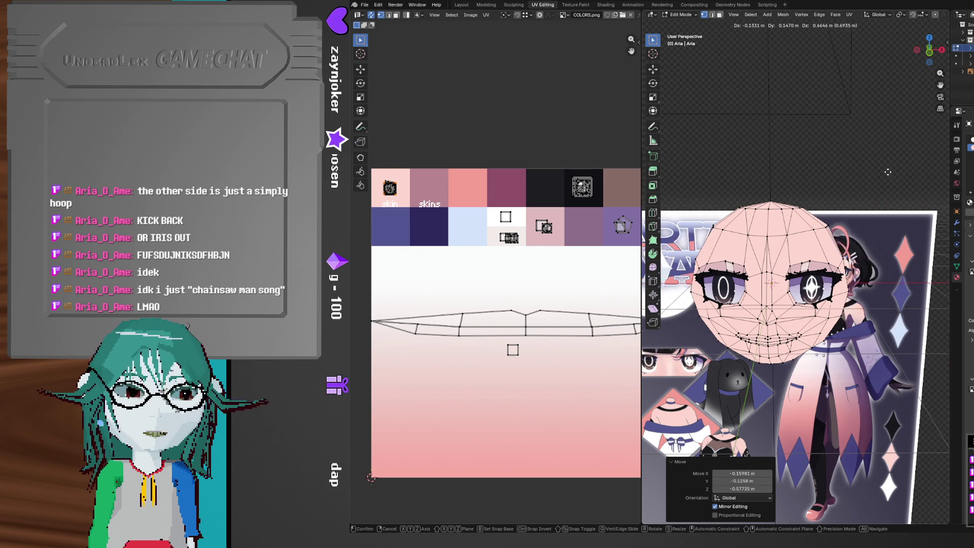
key(Escape)
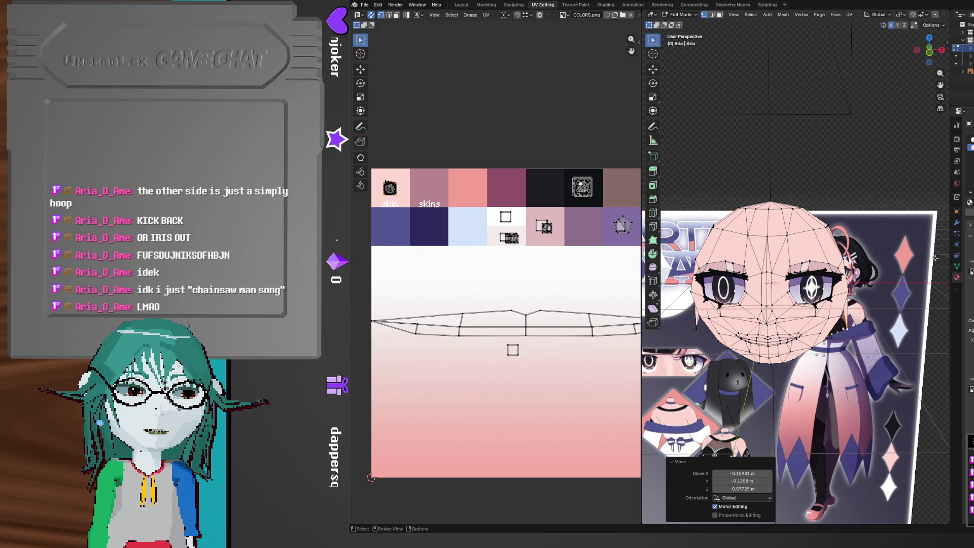
Switch to the YouTube Music player, then return to Blender and start a knife cut
scroll(861, 383, up, 2)
middle_drag(861, 383, 785, 402)
scroll(831, 404, up, 3)
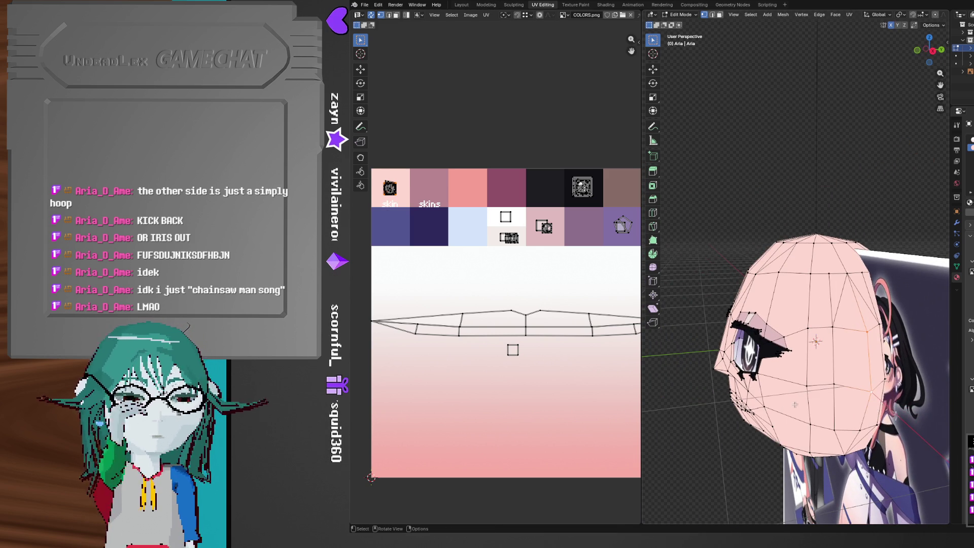
middle_drag(844, 380, 812, 379)
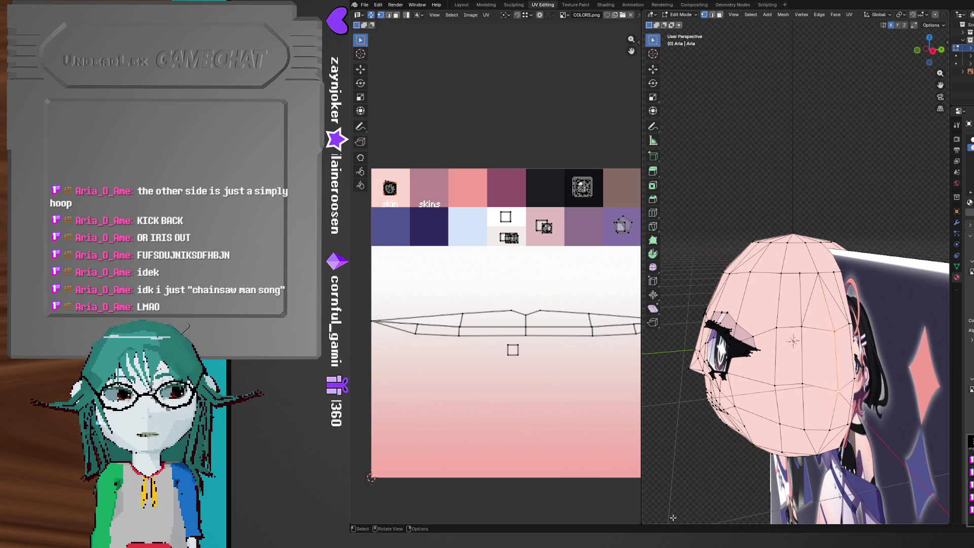
key(alt+Tab)
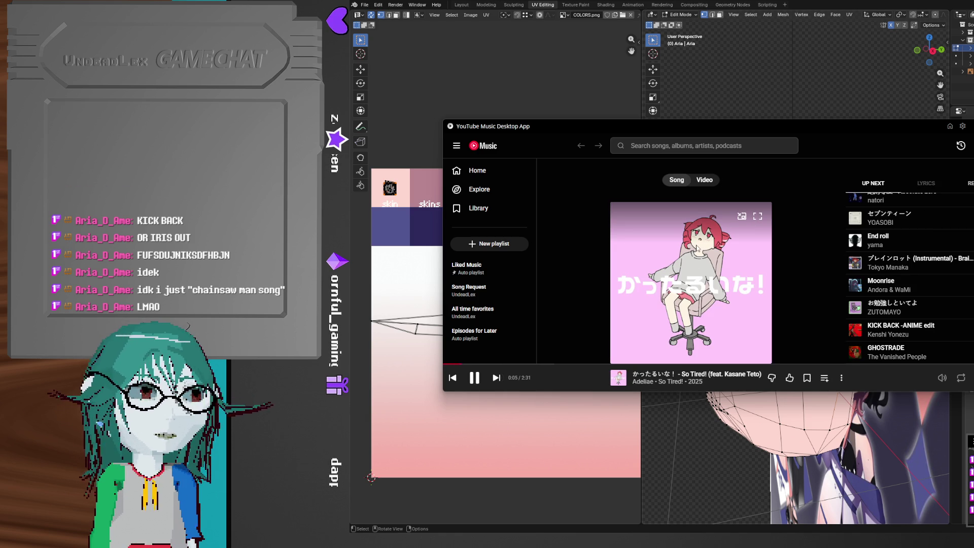
click(725, 442)
key(k)
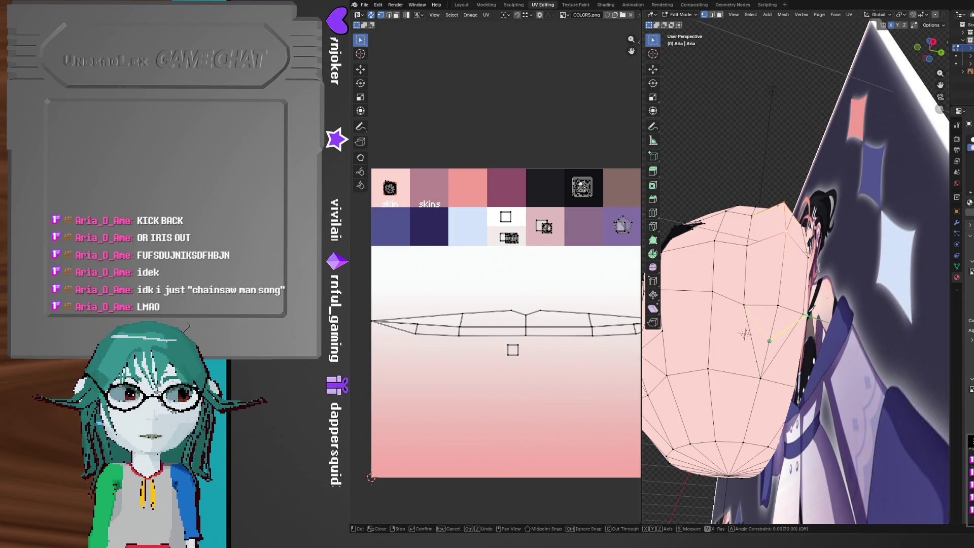
Finish the knife cut on the side of the face and nudge the selected vertices outward along X
key(Return)
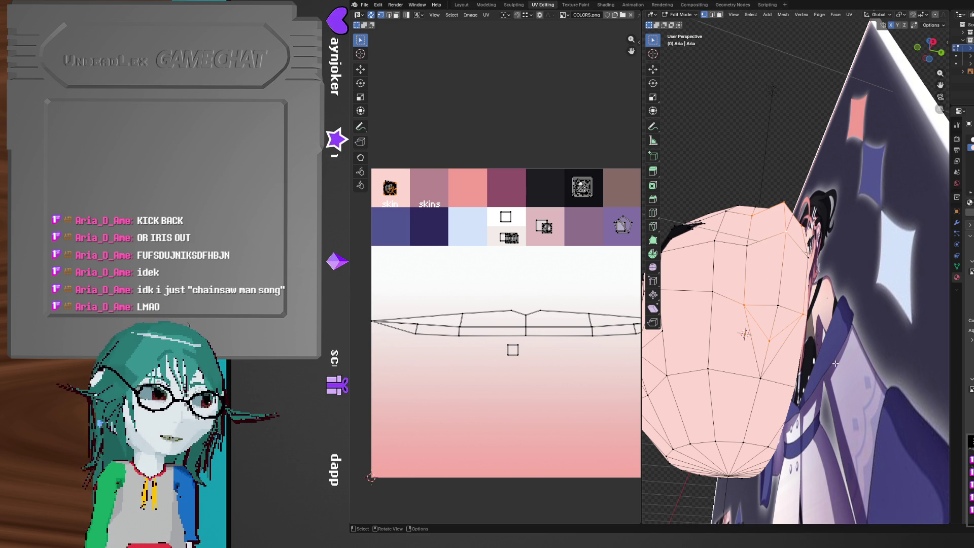
mouse_move(837, 348)
middle_down()
mouse_move(894, 387)
mouse_move(842, 388)
middle_up()
mouse_move(792, 273)
middle_down()
mouse_move(847, 324)
mouse_move(811, 336)
mouse_move(836, 357)
middle_up()
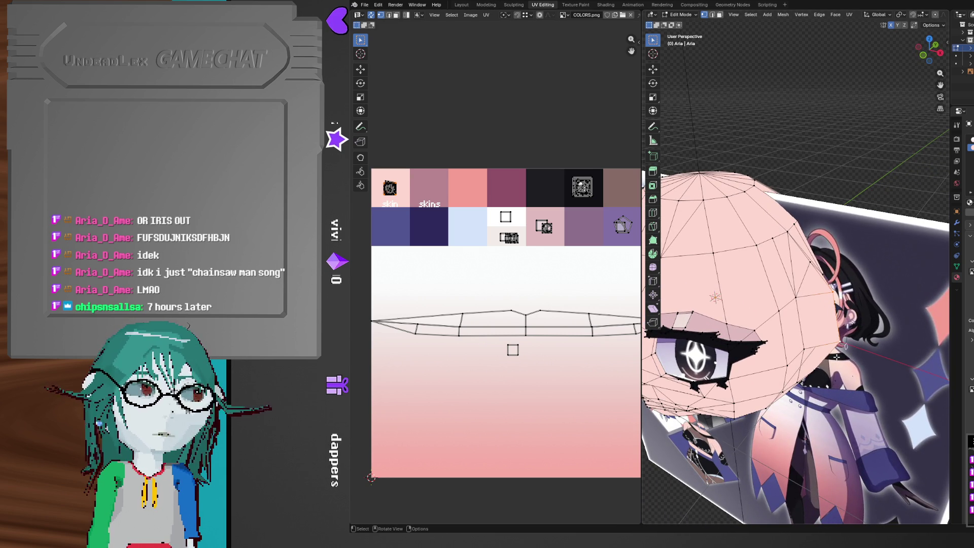
middle_drag(837, 356, 854, 323)
key(g)
key(x)
click(855, 324)
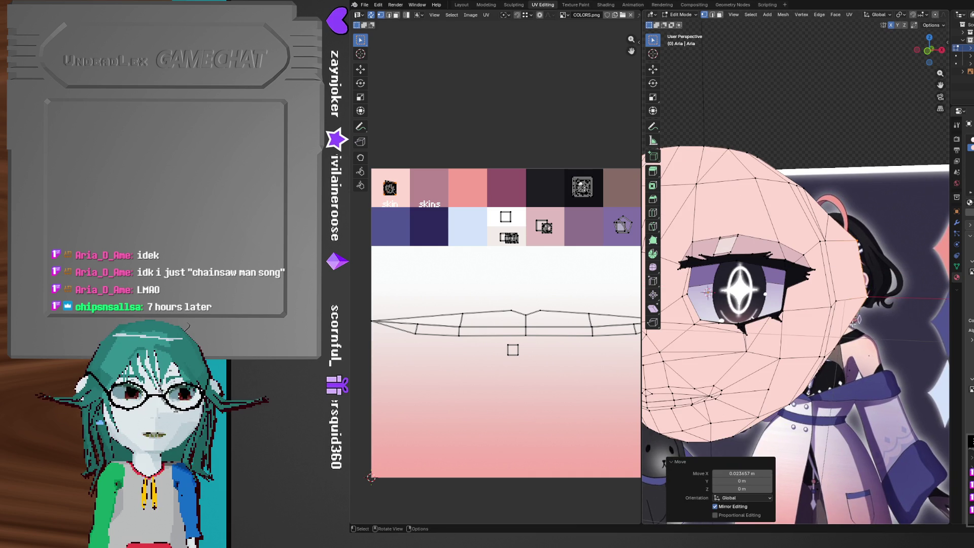
Squash the selected head vertices vertically along Z to 0.868
mouse_move(841, 247)
middle_down()
mouse_move(820, 278)
mouse_move(837, 325)
mouse_move(867, 351)
middle_up()
key(g)
key(z)
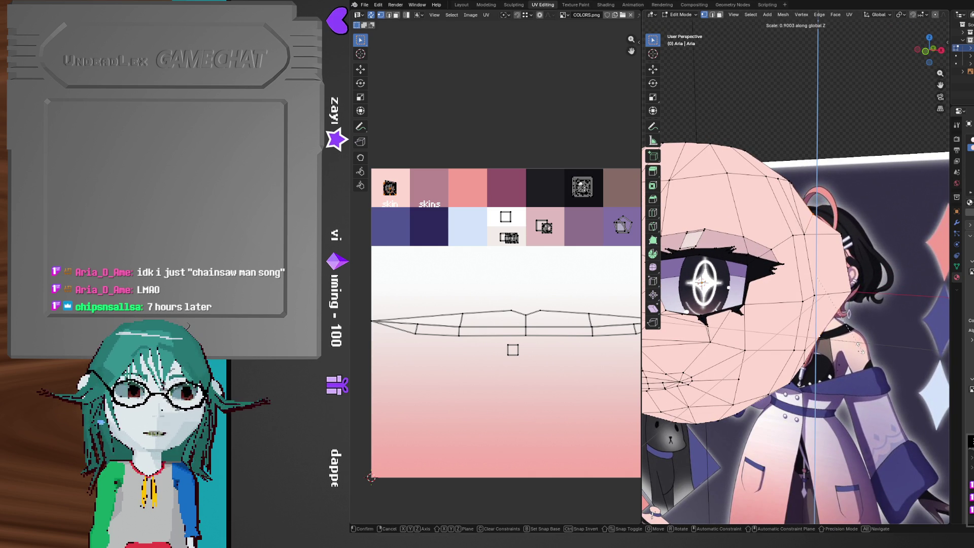
click(859, 349)
middle_drag(859, 348, 795, 327)
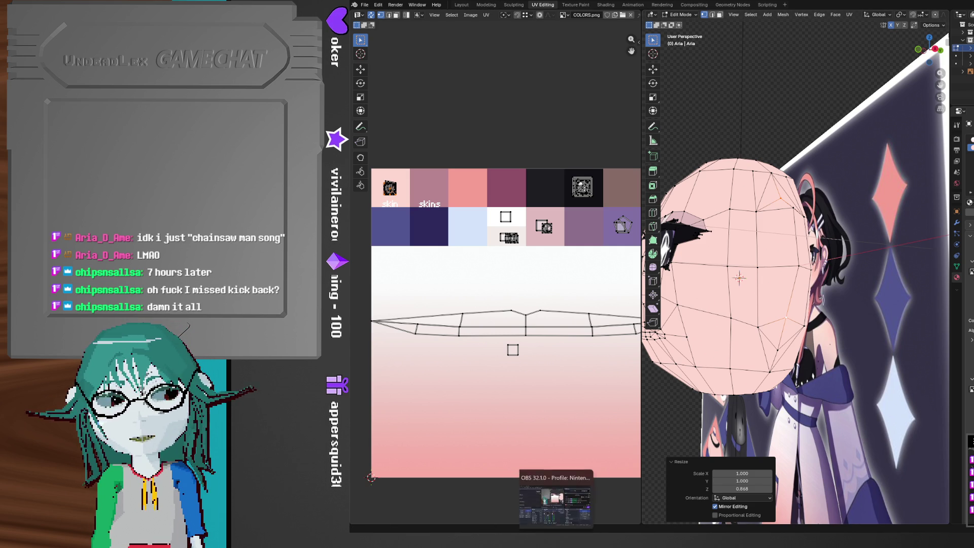
Bring YouTube Music forward, scroll the Up Next queue around 'かったるいな！ - So Tired!', and move the window left
click(568, 497)
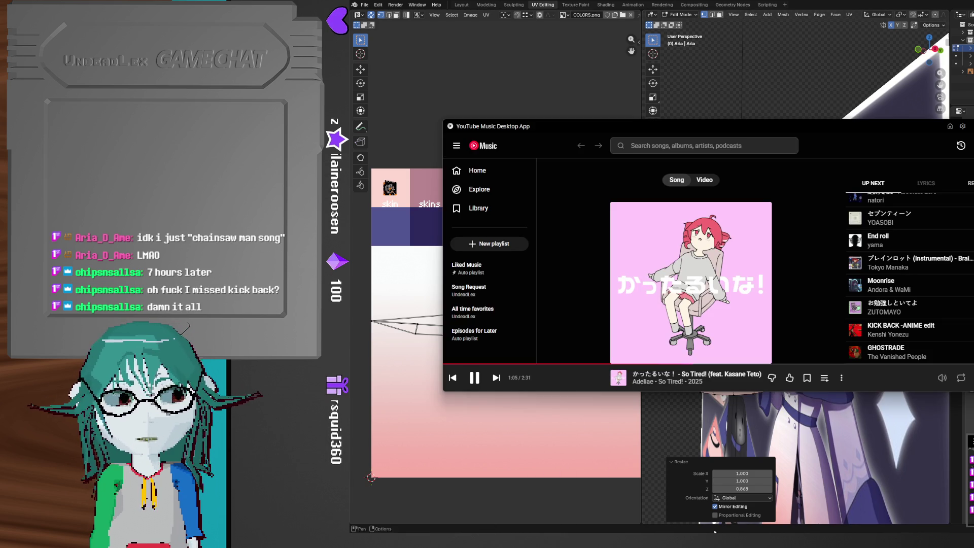
scroll(908, 274, down, 3)
scroll(942, 277, up, 2)
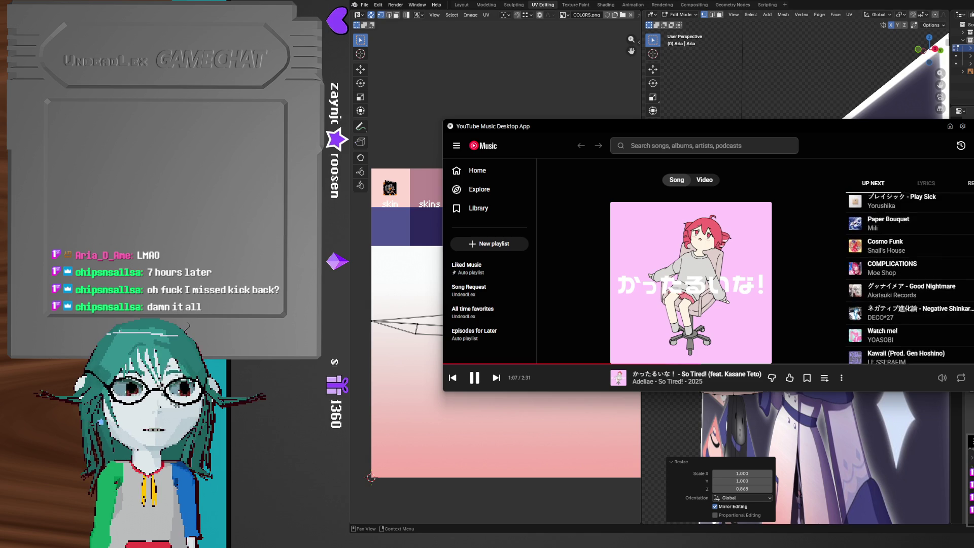
scroll(942, 277, up, 3)
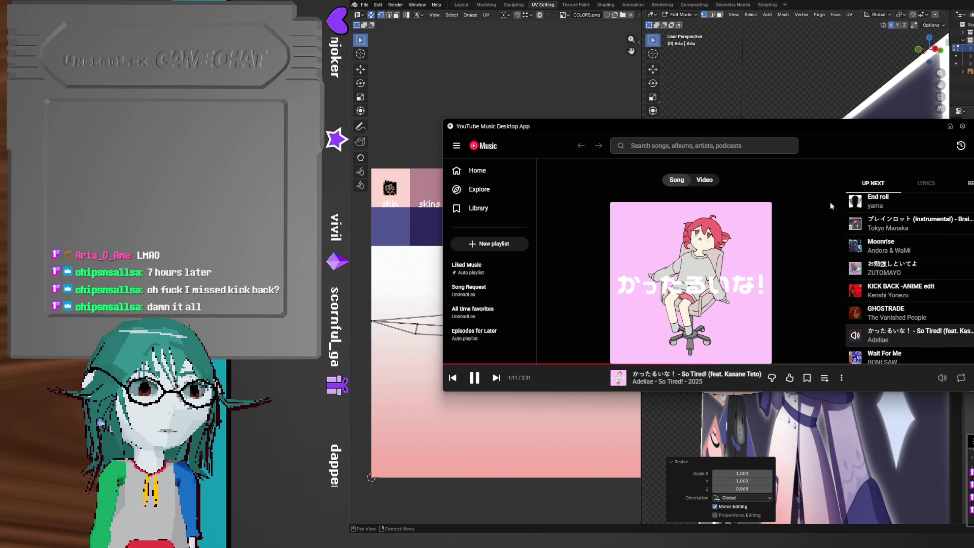
mouse_move(836, 128)
mouse_down()
mouse_move(747, 121)
mouse_move(761, 120)
mouse_up()
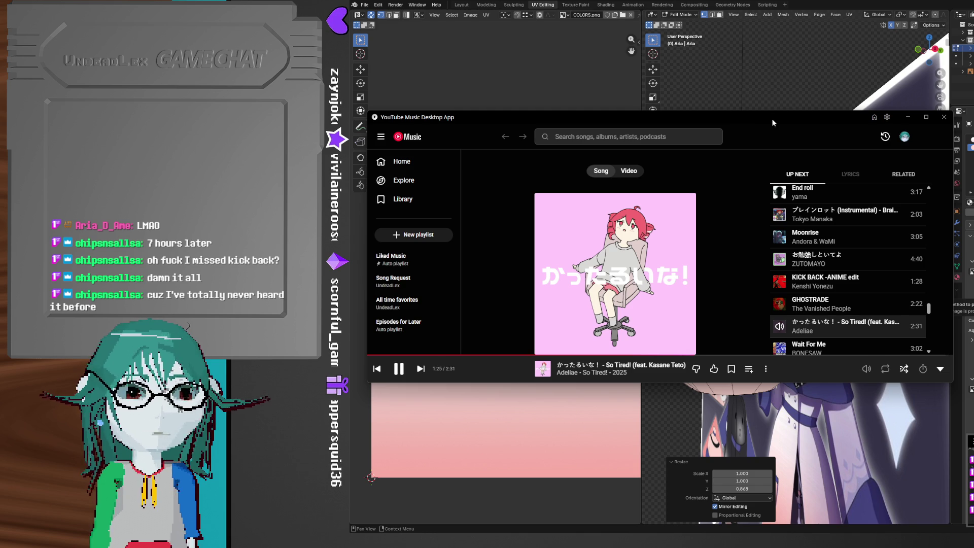
mouse_move(780, 287)
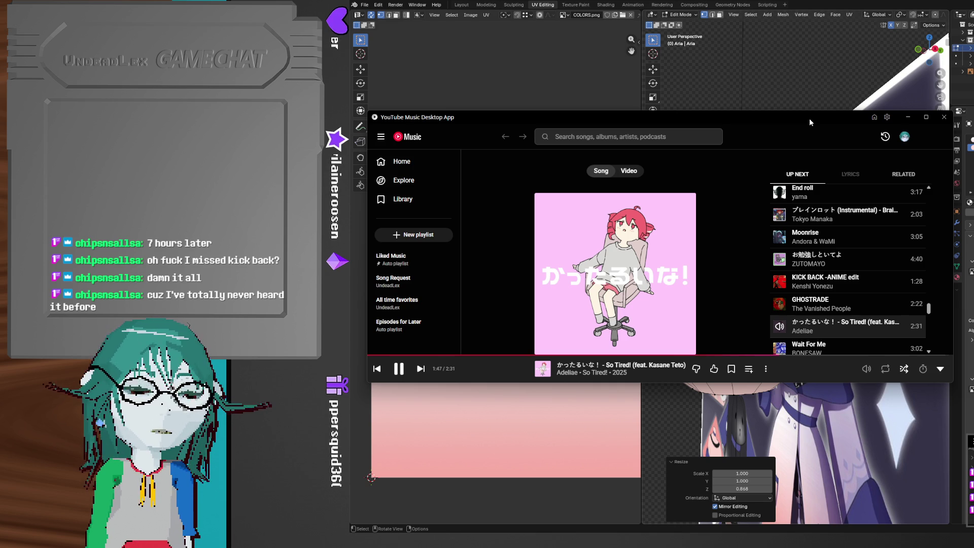
Raise the selected vertices near the eye 0.03 m along Z
mouse_move(811, 100)
middle_down()
mouse_move(845, 195)
mouse_move(828, 264)
middle_up()
middle_drag(857, 217, 843, 197)
mouse_move(833, 163)
middle_down()
mouse_move(889, 230)
mouse_move(883, 245)
middle_up()
key(g)
key(z)
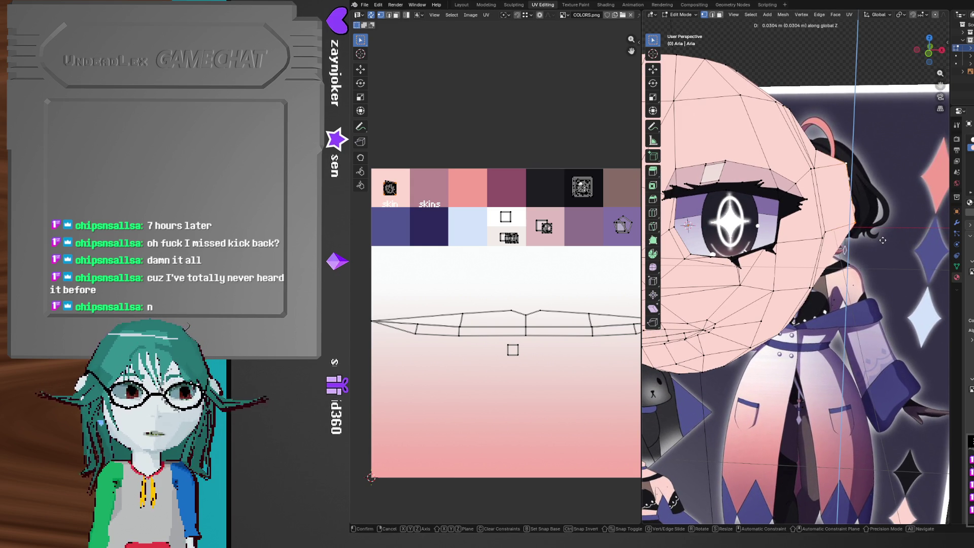
click(883, 245)
Select another edge on the head and move its vertices -0.055403 m along Z
middle_drag(886, 203, 890, 60)
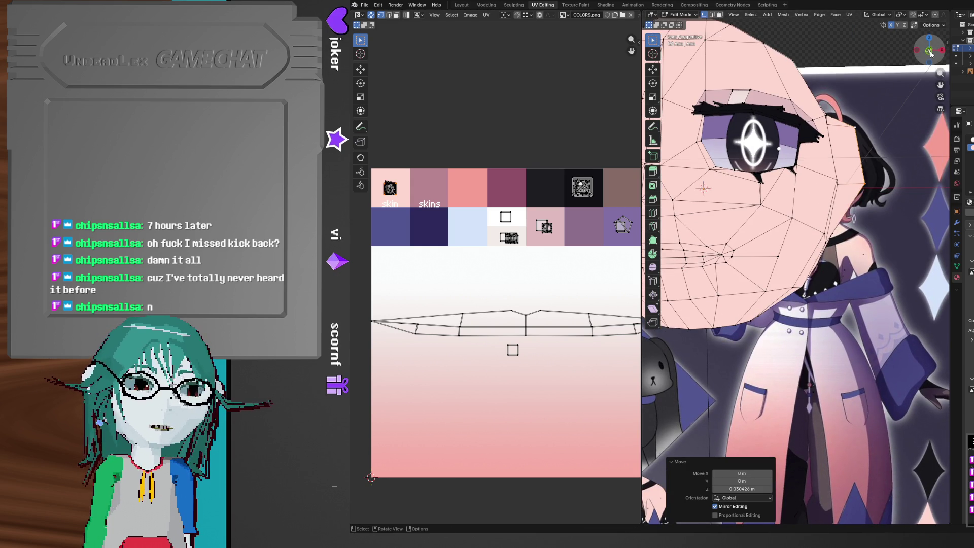
click(929, 50)
mouse_move(901, 187)
middle_down()
mouse_move(804, 228)
mouse_move(794, 220)
middle_up()
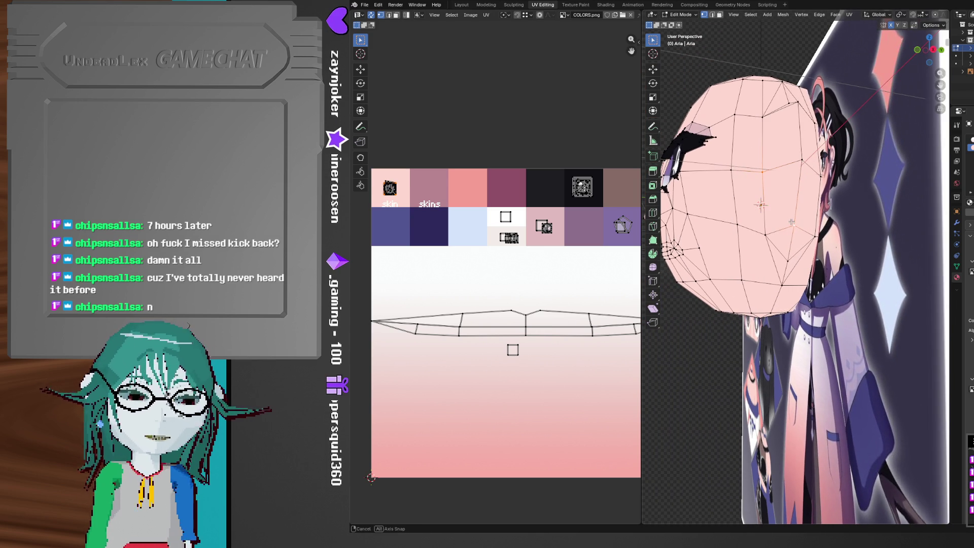
click(814, 188)
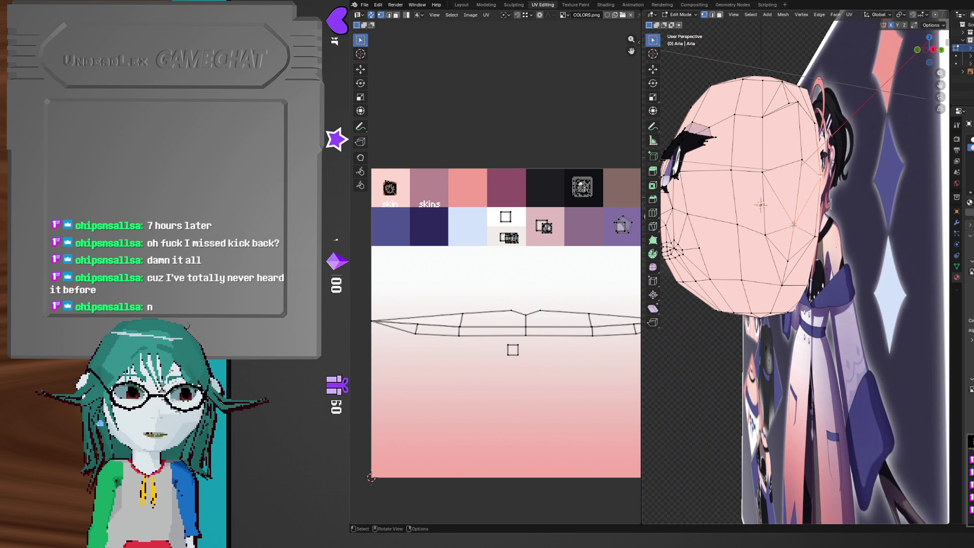
scroll(792, 227, up, 2)
middle_drag(792, 227, 866, 237)
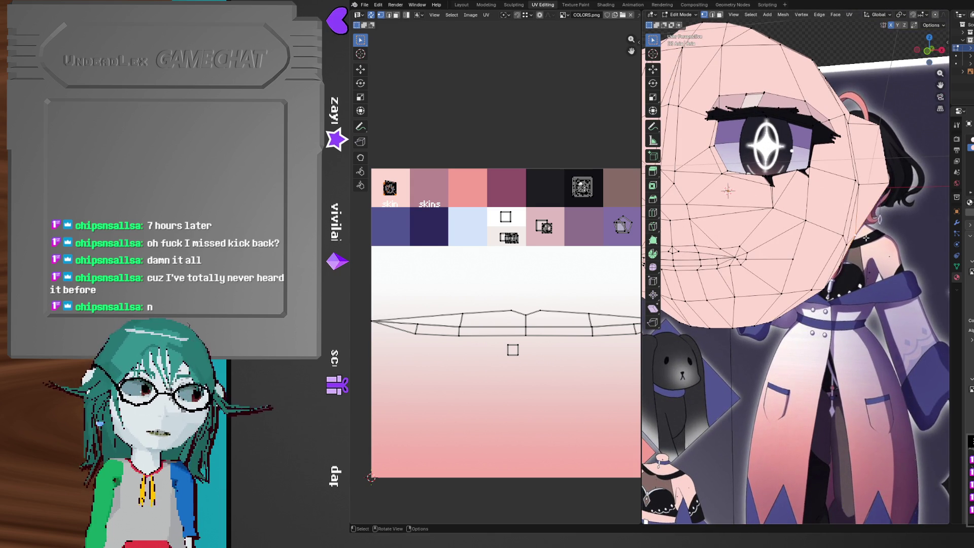
key(g)
key(x)
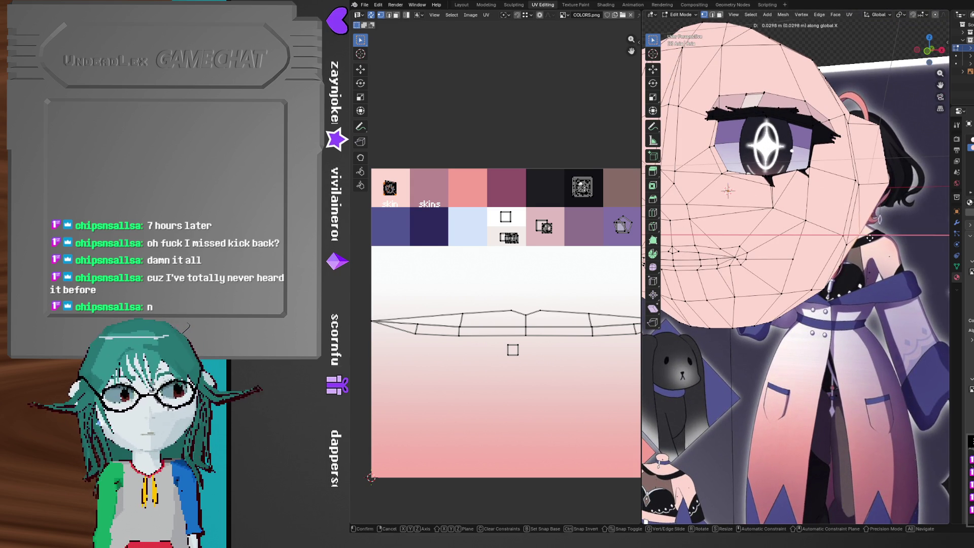
key(z)
click(875, 238)
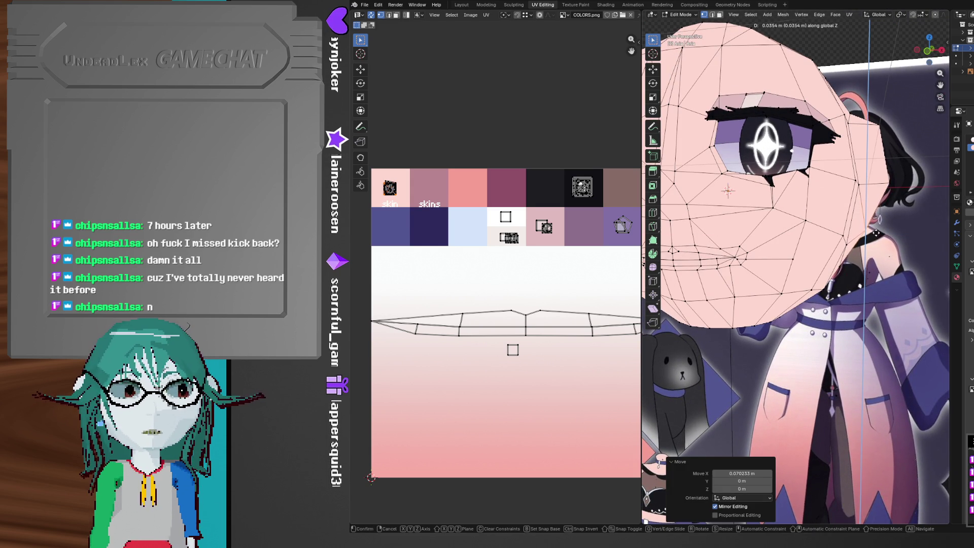
scroll(891, 235, down, 5)
middle_drag(890, 235, 811, 289)
scroll(836, 265, up, 3)
mouse_move(836, 232)
middle_down()
mouse_move(783, 265)
mouse_move(852, 249)
middle_up()
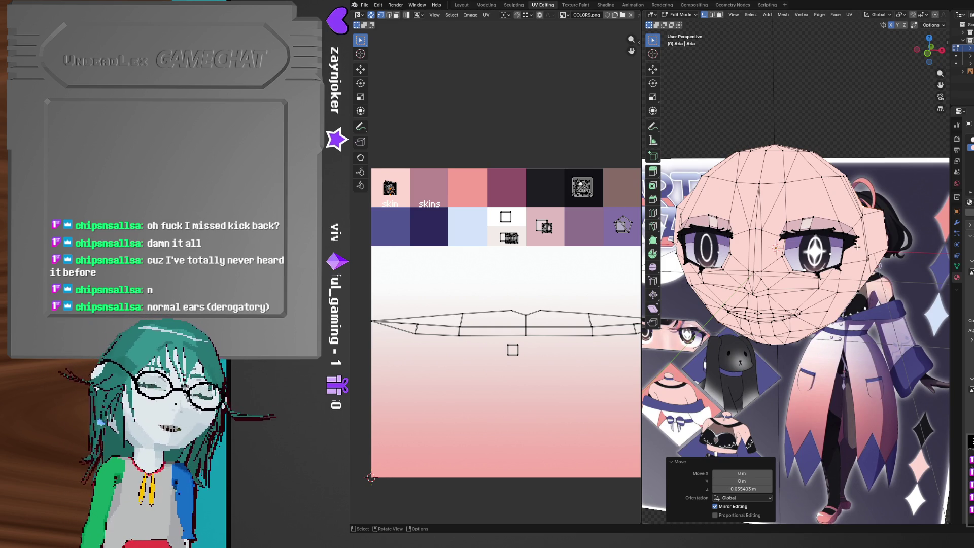
Raise the head vertices 0.031 m along Z, then shift them sideways along X
middle_drag(846, 229, 802, 228)
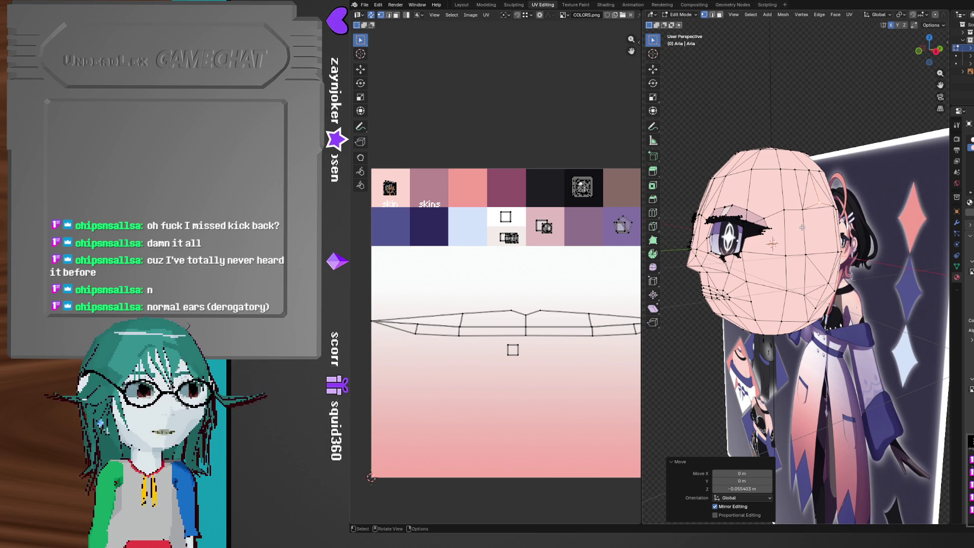
mouse_move(803, 227)
middle_down()
mouse_move(883, 218)
mouse_move(803, 245)
mouse_move(883, 237)
middle_up()
key(g)
key(z)
click(884, 236)
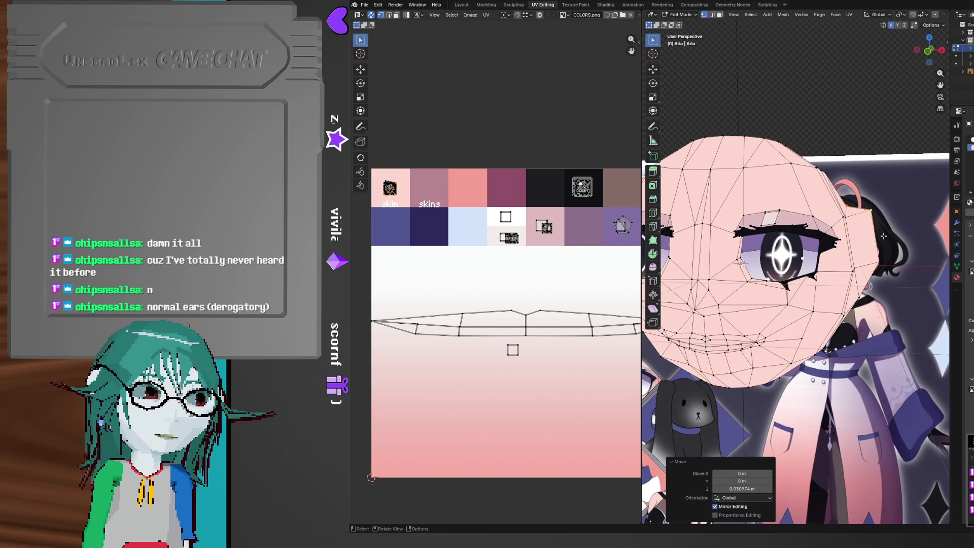
key(g)
key(x)
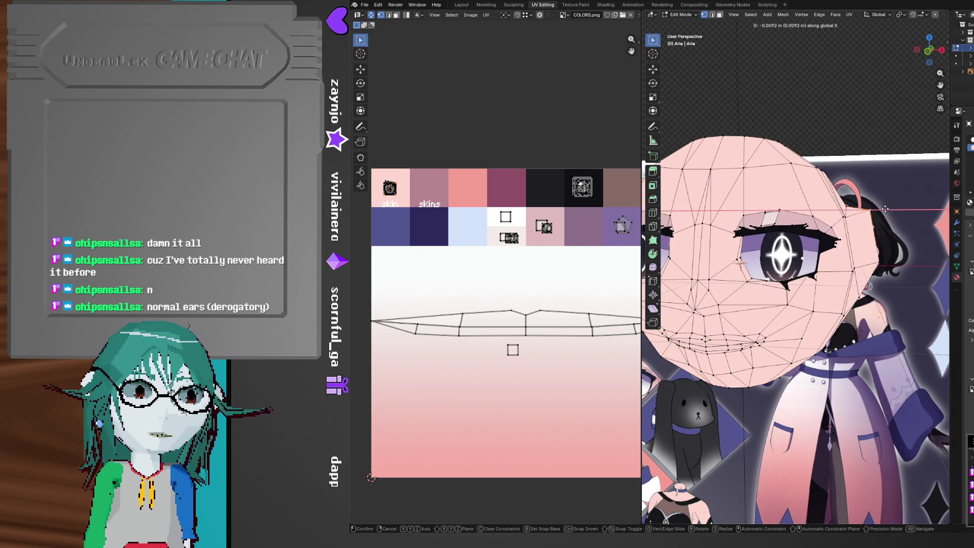
click(865, 254)
middle_drag(865, 254, 868, 243)
Raise the vertices another 0.0345 m along Z and check the whole head outside Edit Mode
key(g)
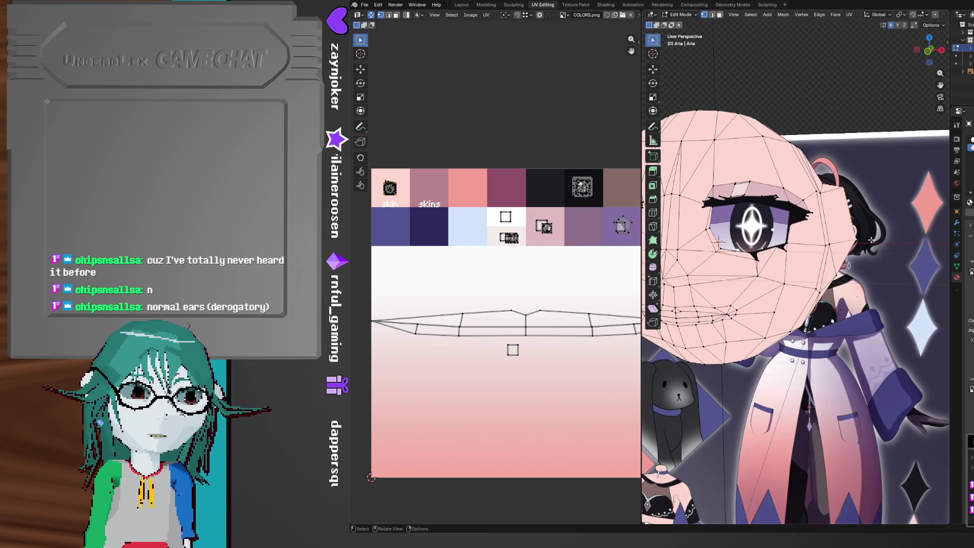
key(z)
click(870, 236)
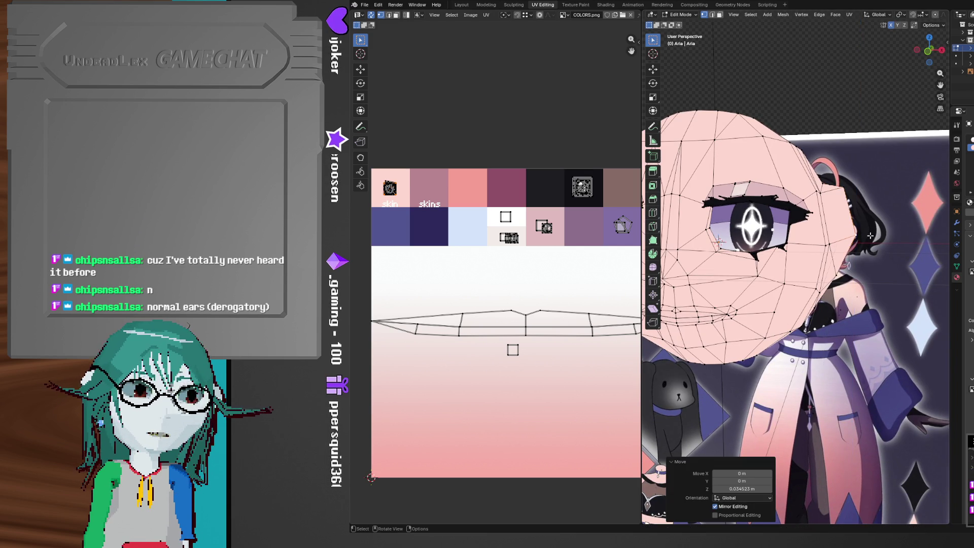
scroll(834, 272, down, 3)
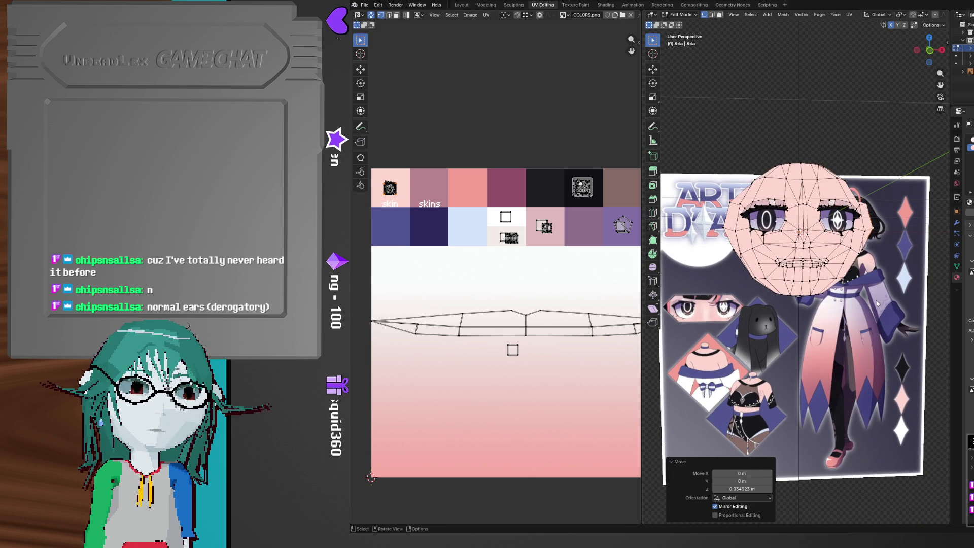
key(Tab)
scroll(873, 289, up, 2)
key(Tab)
scroll(833, 266, up, 3)
middle_drag(832, 266, 758, 238)
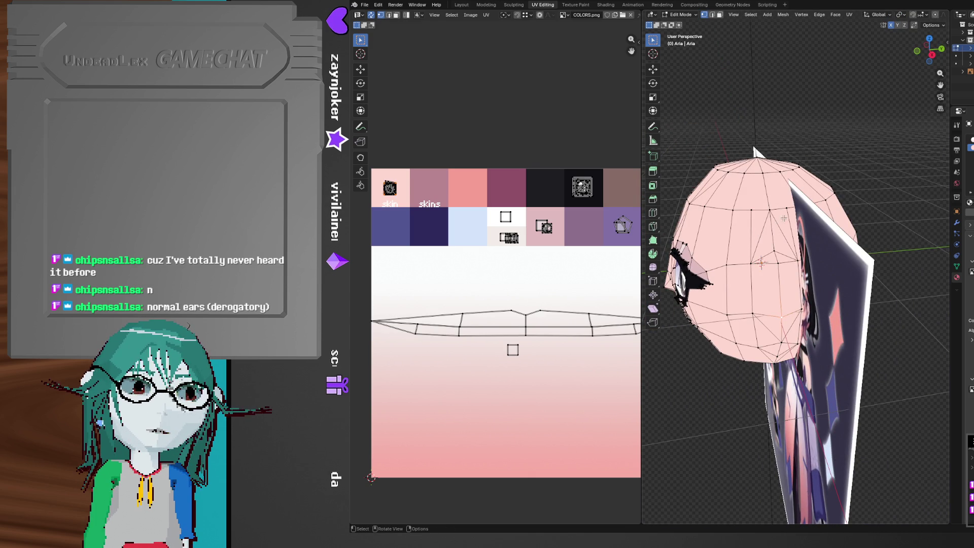
mouse_move(754, 150)
middle_down()
mouse_move(863, 243)
mouse_move(873, 233)
middle_up()
scroll(862, 244, up, 3)
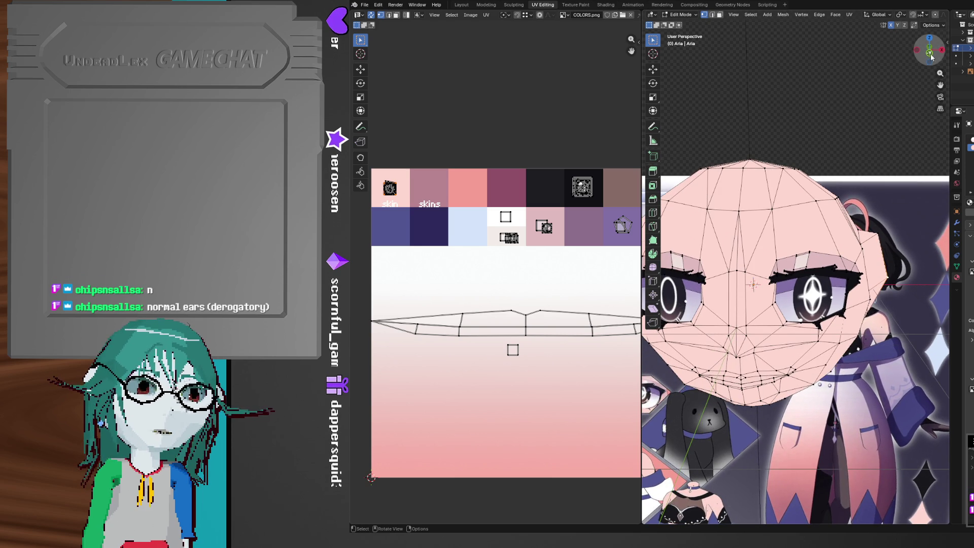
In front view, move the vertices about 0.04 m along X and raise them 0.0618 m
click(931, 57)
shift+middle_drag(895, 109, 820, 236)
key(g)
key(x)
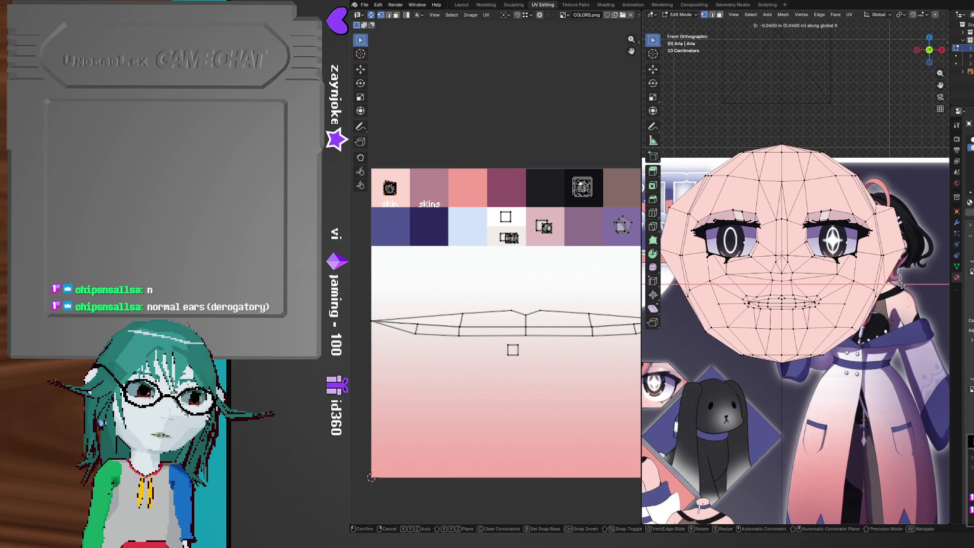
click(901, 285)
key(g)
key(z)
click(901, 278)
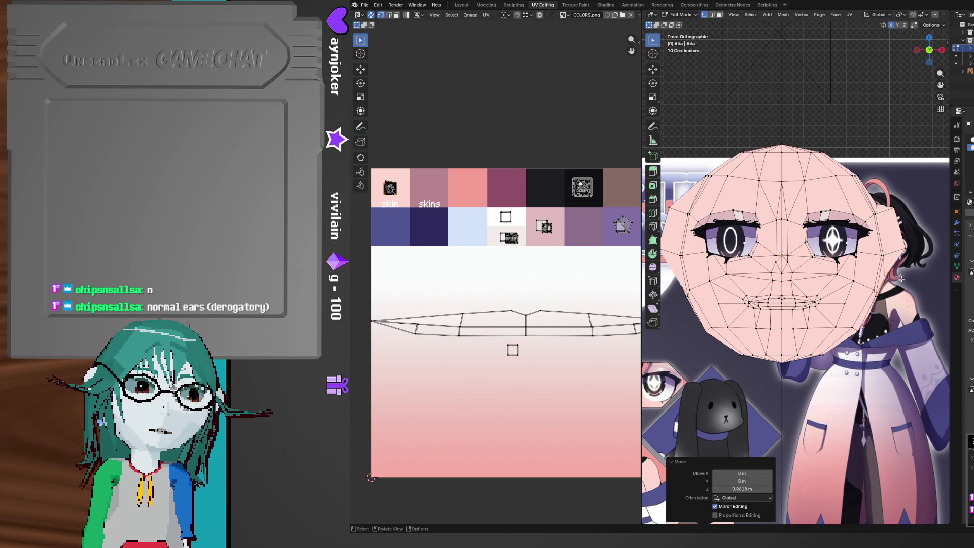
Lower the vertices slightly, -0.014545 m along Z, to match the front reference
key(g)
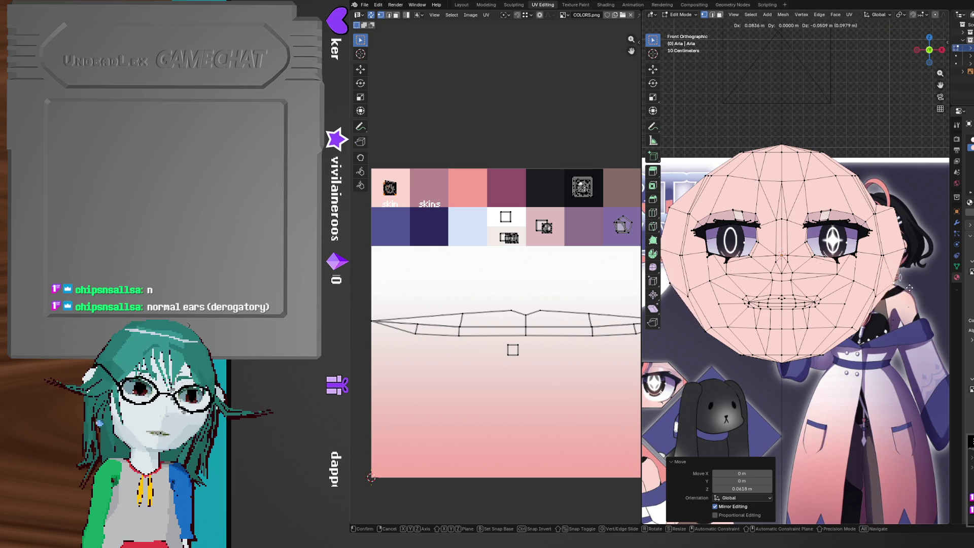
key(x)
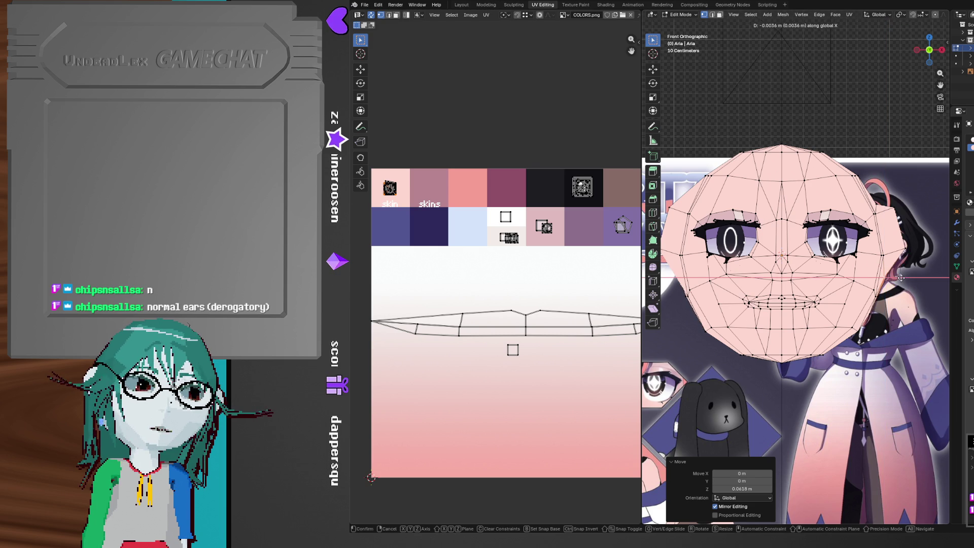
key(z)
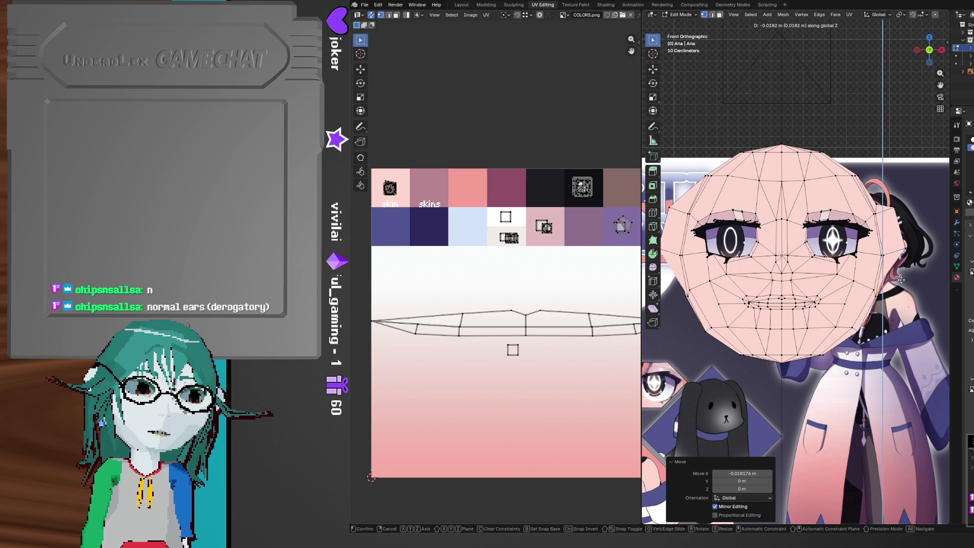
click(900, 279)
mouse_move(818, 318)
shift+middle_down()
mouse_move(879, 300)
mouse_move(782, 264)
mouse_move(818, 228)
shift+middle_up()
middle_drag(754, 260, 805, 265)
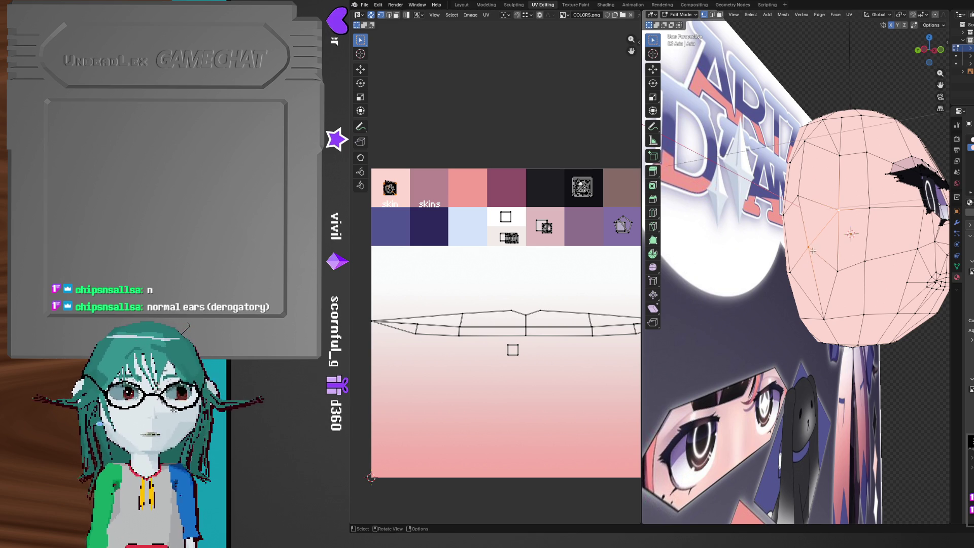
Knife a new edge line into the side of the head
mouse_move(813, 217)
middle_down()
mouse_move(813, 235)
mouse_move(727, 223)
mouse_move(789, 260)
mouse_move(835, 224)
middle_up()
scroll(789, 259, up, 3)
key(k)
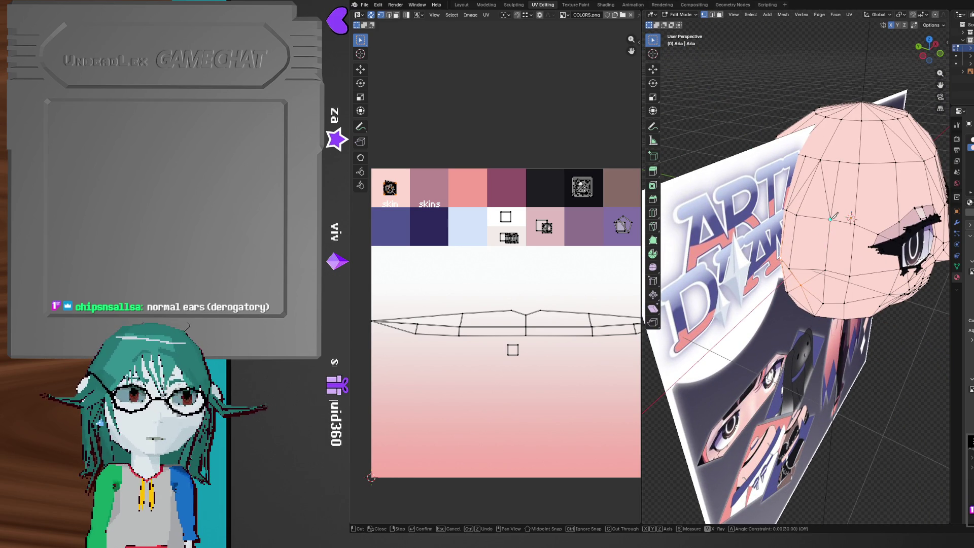
middle_drag(810, 190, 835, 198)
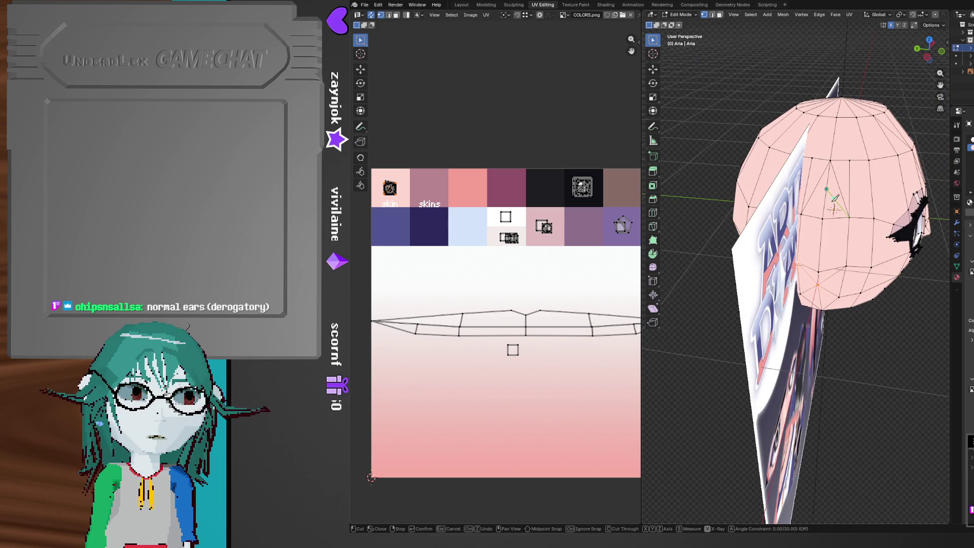
key(Return)
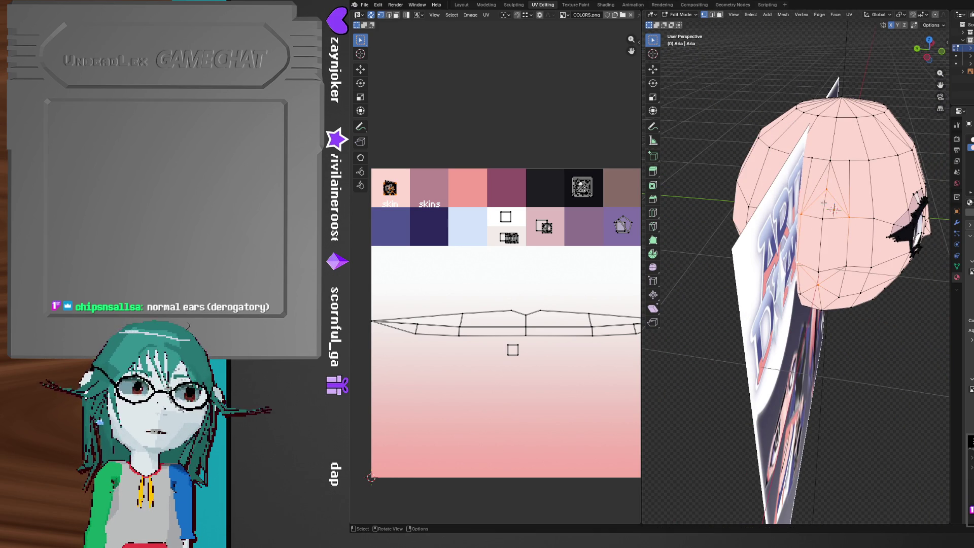
Lower the new vertices 0.142 m along Z and return to Object Mode
mouse_move(814, 208)
middle_down()
mouse_move(772, 198)
mouse_move(750, 218)
mouse_move(788, 215)
mouse_move(778, 194)
middle_up()
key(g)
key(z)
click(773, 213)
scroll(793, 228, down, 3)
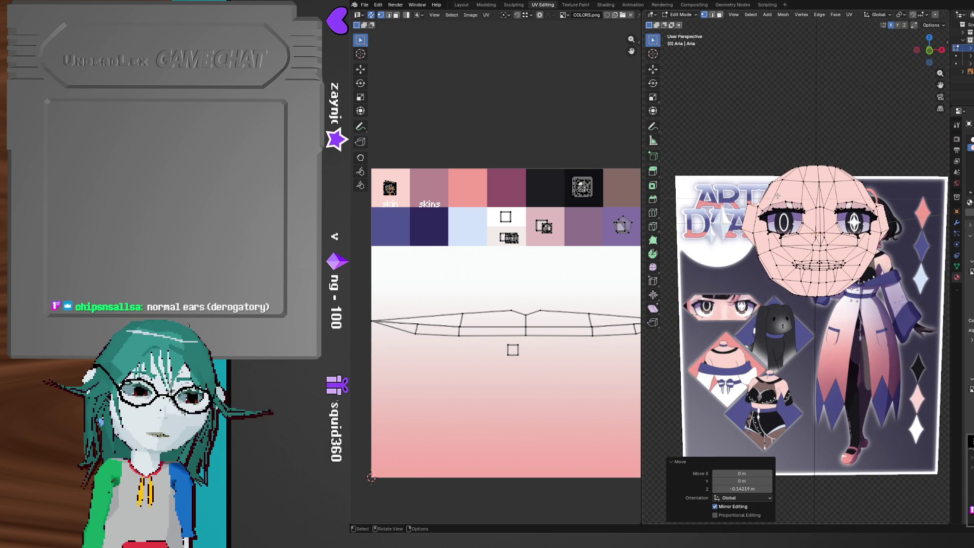
scroll(775, 245, up, 5)
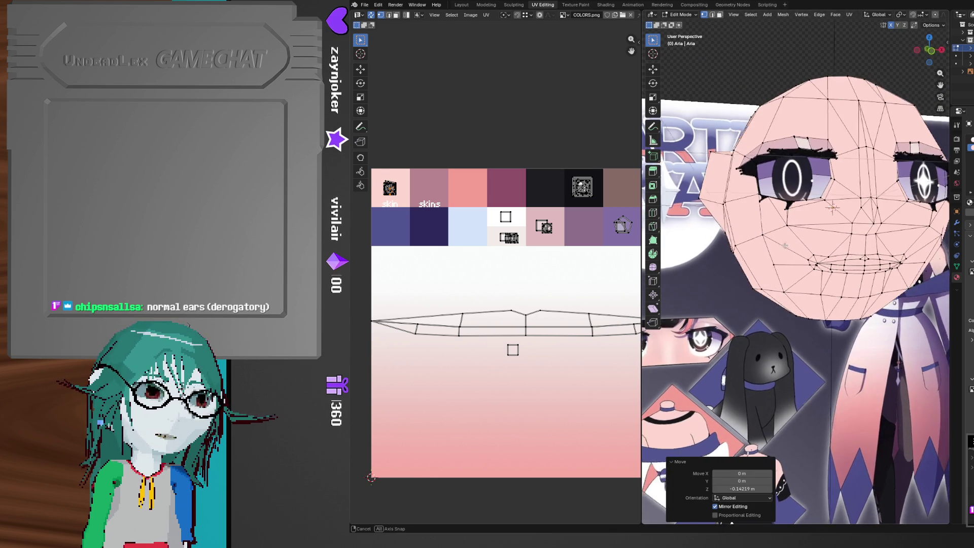
key(Tab)
Add a Mirror modifier to the head from the Modifier tab
click(957, 223)
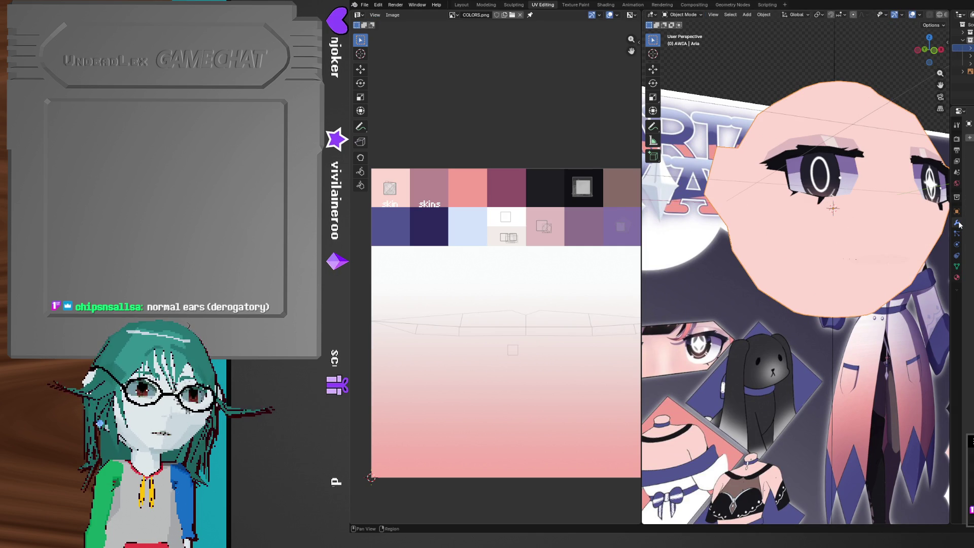
click(969, 137)
text(mi)
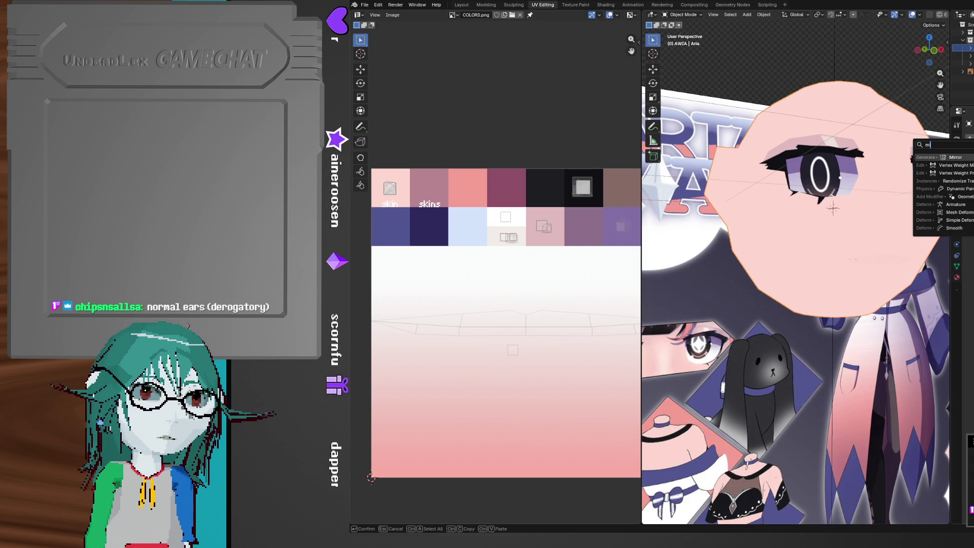
key(Return)
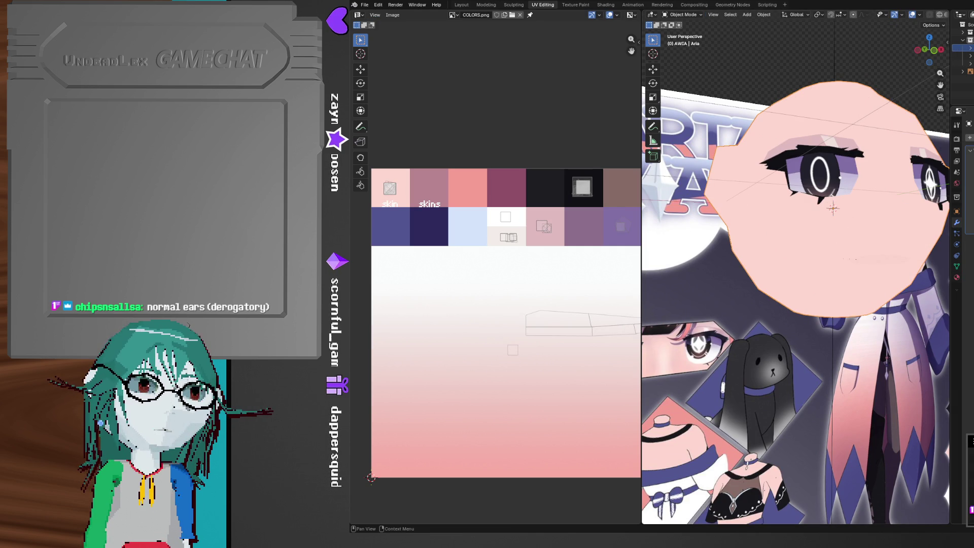
middle_drag(835, 226, 821, 234)
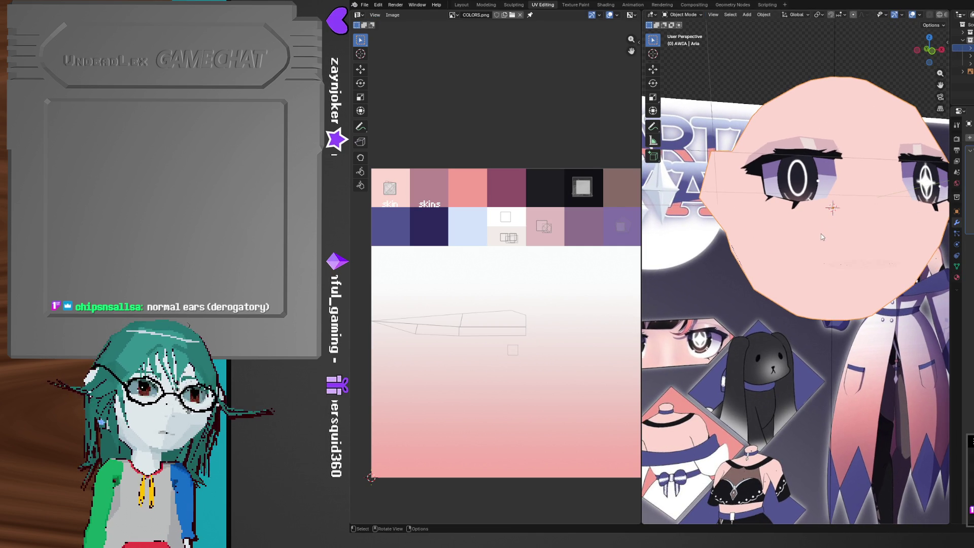
Apply the Mirror modifier permanently and start selecting a mouth face
key(Tab)
key(Tab)
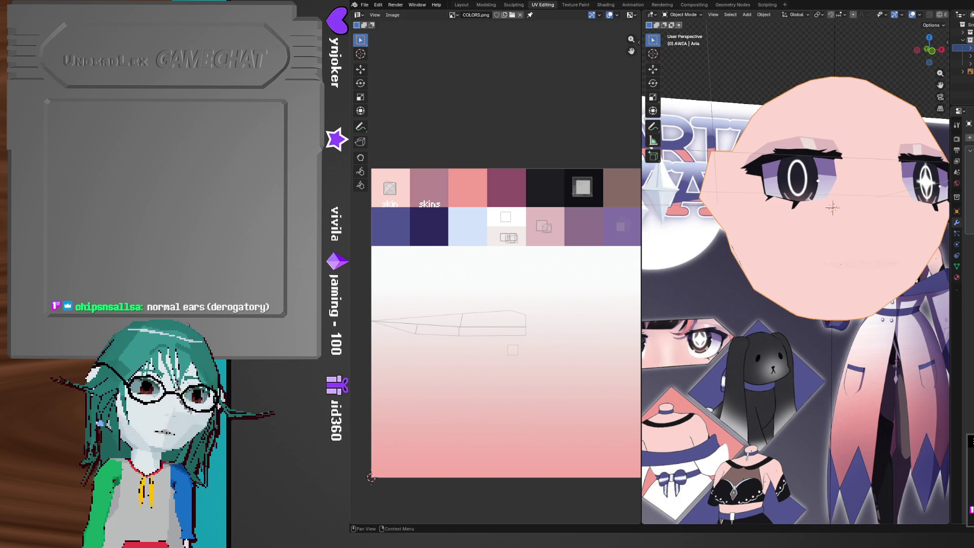
key(ctrl+a)
key(Tab)
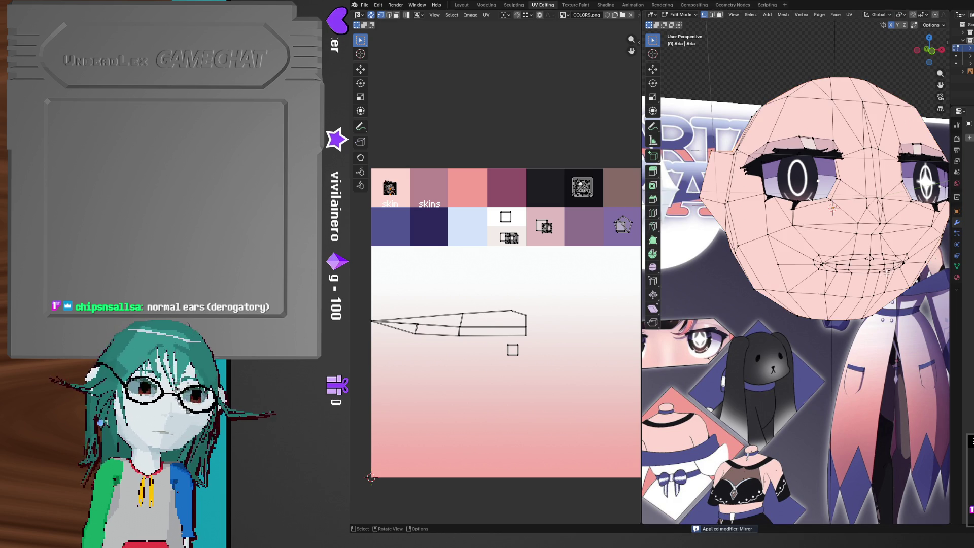
scroll(852, 234, up, 6)
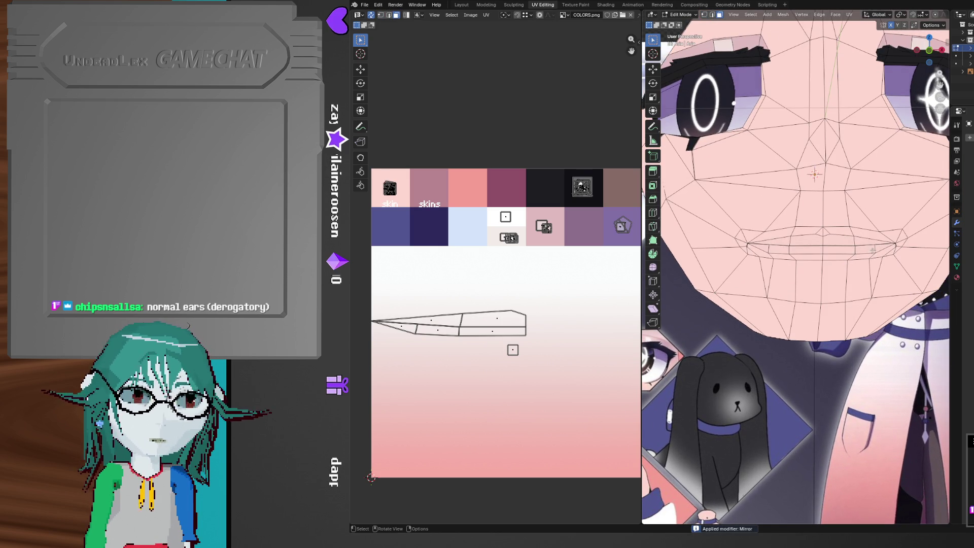
scroll(893, 239, up, 4)
click(937, 220)
Select all the lip faces across the mouth out to its corners
shift+click(908, 222)
shift+click(901, 204)
shift+click(853, 200)
shift+click(854, 221)
shift+click(798, 224)
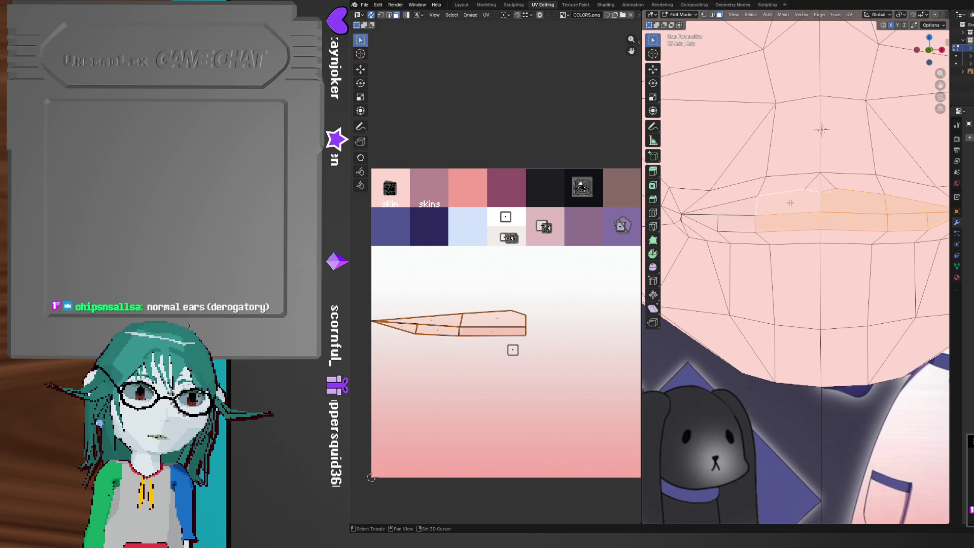
shift+click(789, 203)
shift+click(731, 208)
shift+click(735, 224)
shift+click(708, 222)
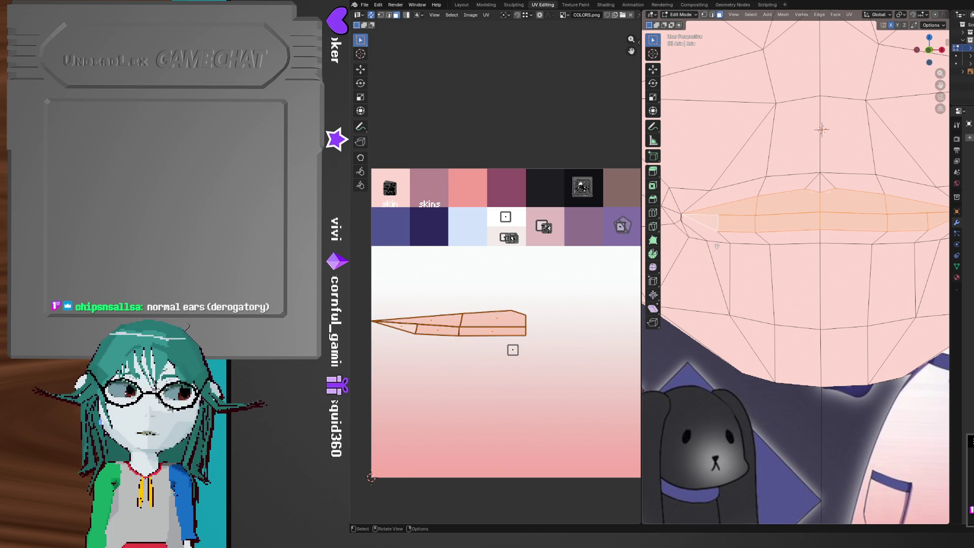
scroll(708, 222, down, 4)
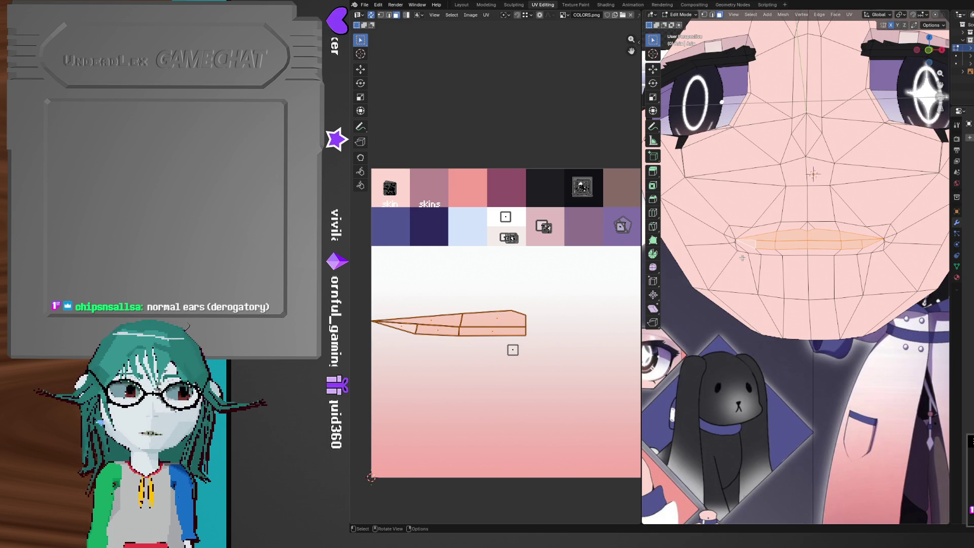
Unwrap the lip faces, then re-unwrap them with Cube Projection onto the COLORS.png palette
click(487, 15)
click(514, 279)
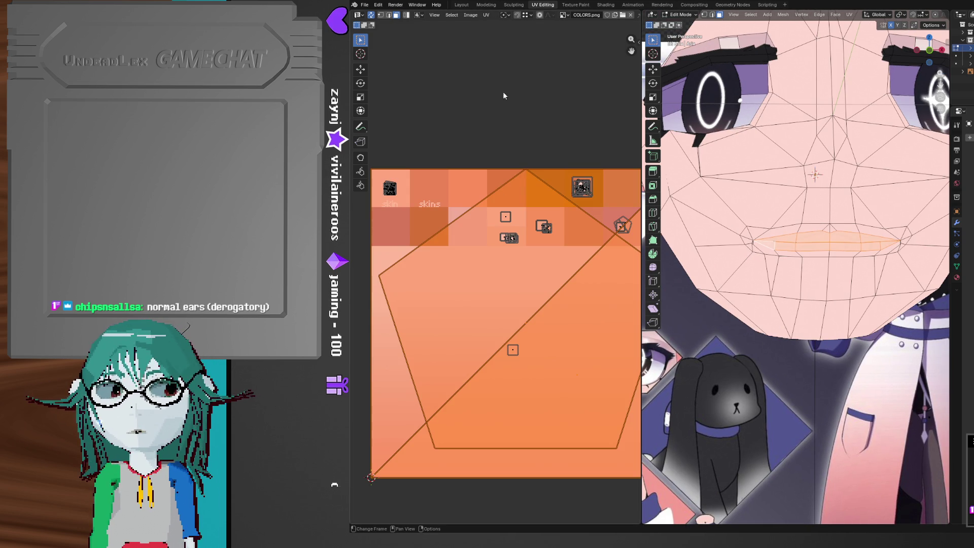
click(486, 15)
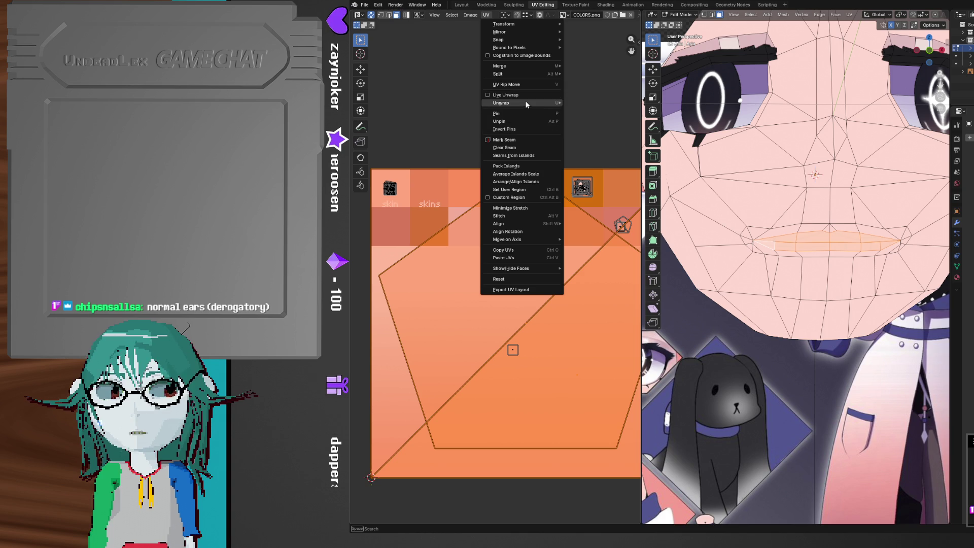
mouse_move(527, 102)
click(596, 155)
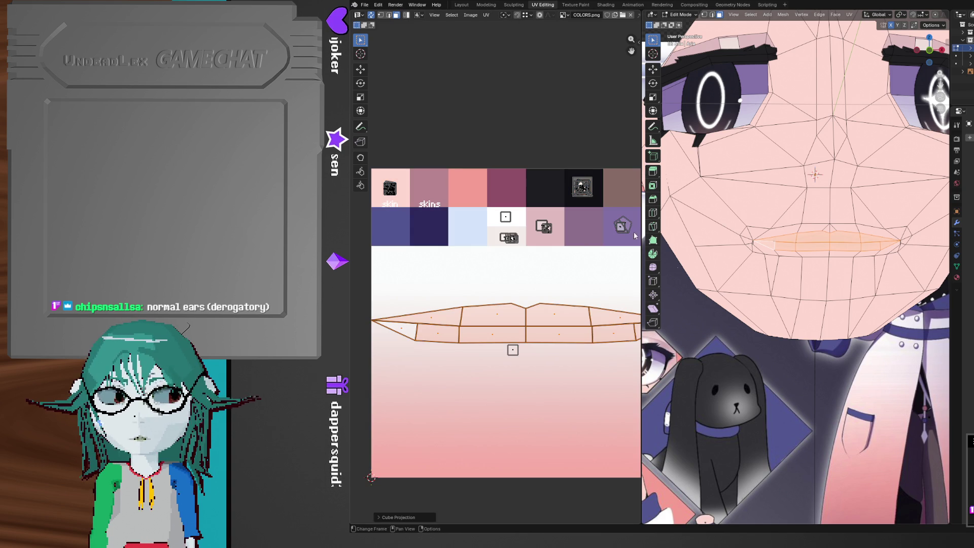
mouse_move(792, 304)
middle_down()
mouse_move(801, 340)
mouse_move(768, 323)
mouse_move(751, 332)
middle_up()
scroll(761, 319, down, 4)
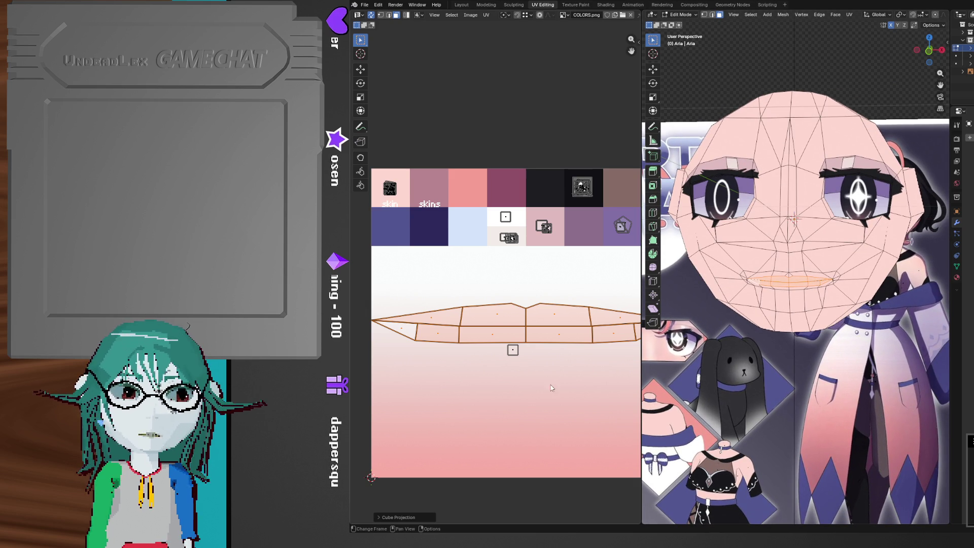
Select the small square UV island and start moving it, then cancel the move
click(514, 351)
mouse_move(792, 334)
middle_down()
mouse_move(843, 362)
mouse_move(753, 326)
middle_up()
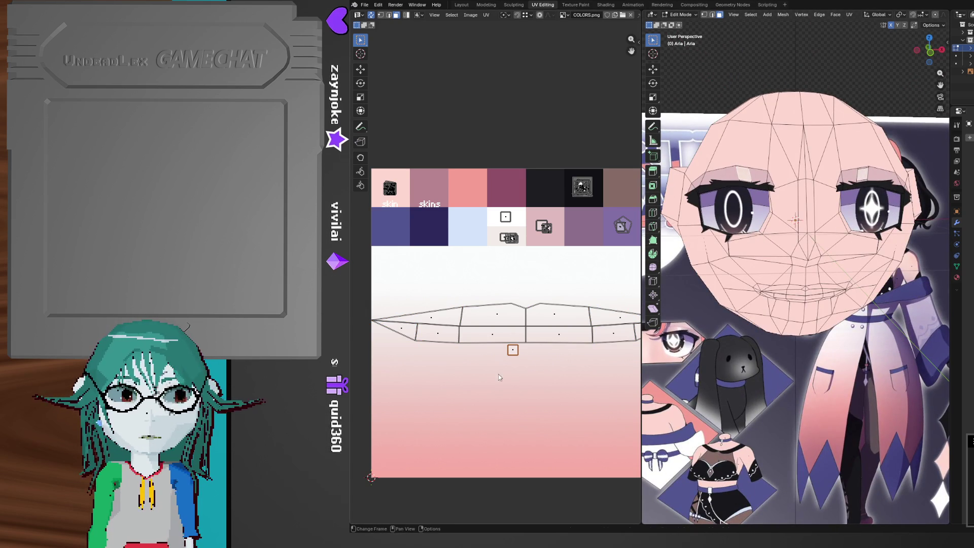
key(g)
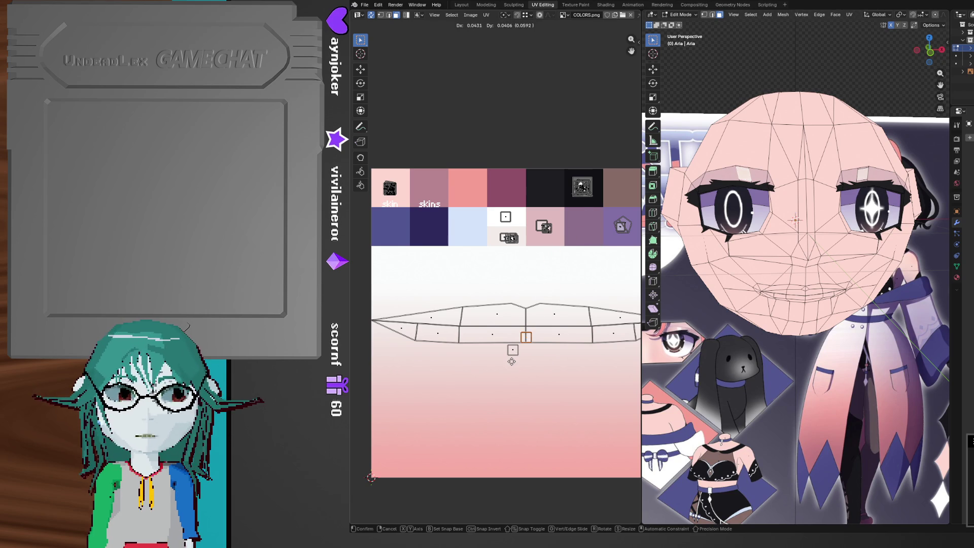
right_click(512, 361)
shift+middle_drag(799, 330, 768, 298)
middle_drag(781, 374, 773, 372)
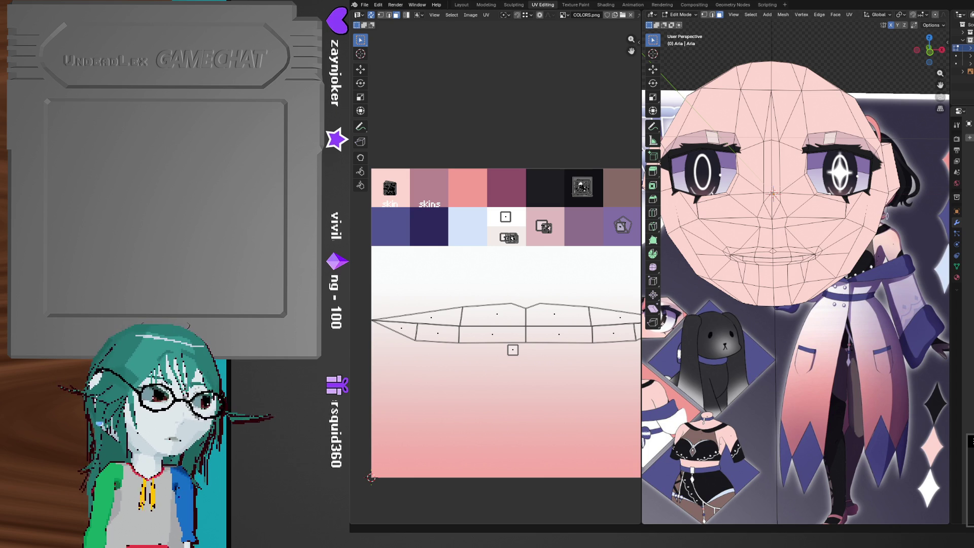
Check the head from front, three-quarter and side views and save aria.blend
shift+middle_drag(812, 246, 829, 284)
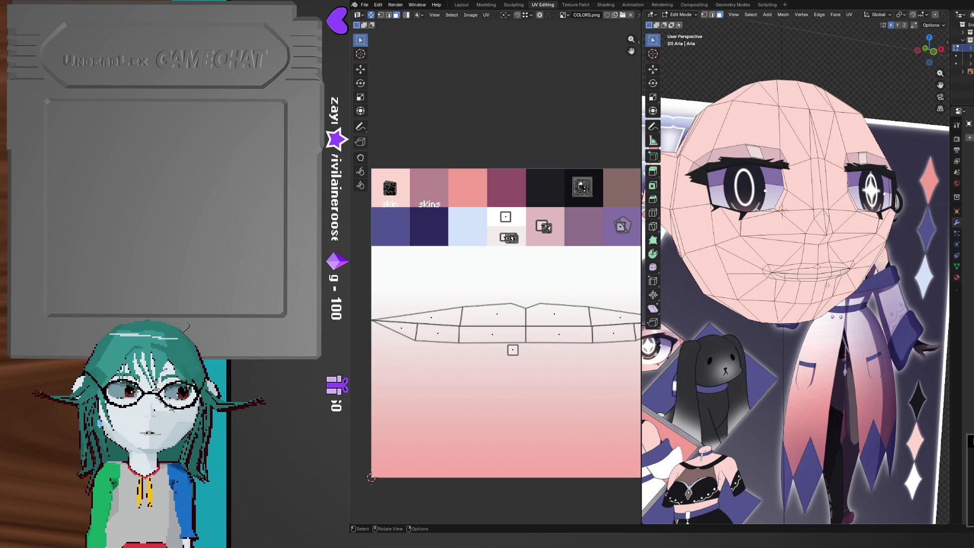
middle_drag(828, 285, 807, 287)
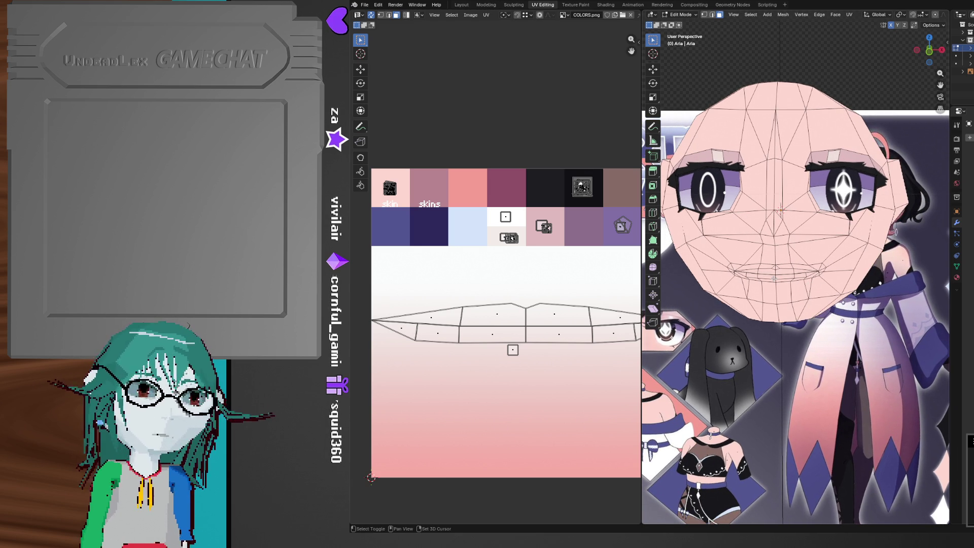
mouse_move(775, 278)
middle_down()
mouse_move(780, 303)
mouse_move(771, 298)
middle_up()
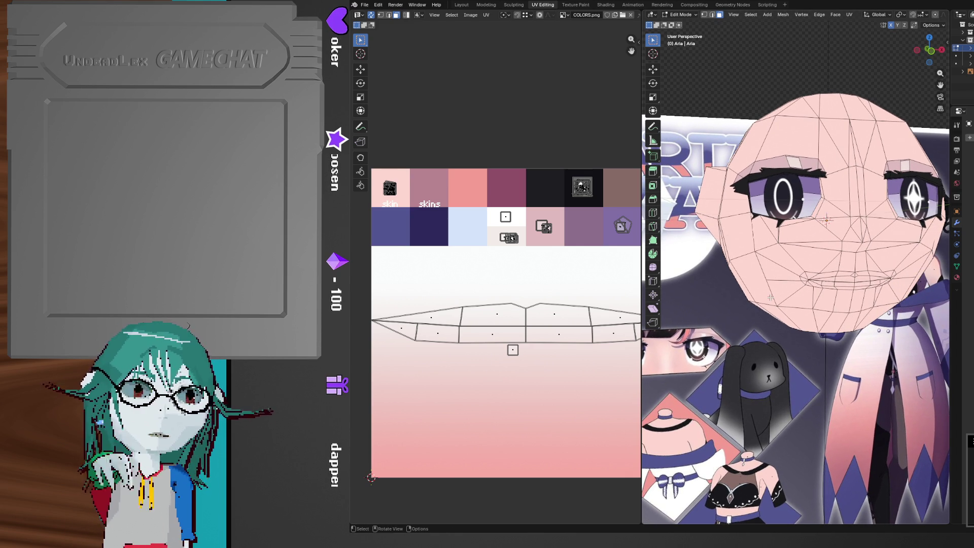
mouse_move(779, 283)
middle_down()
mouse_move(771, 257)
mouse_move(839, 355)
mouse_move(794, 293)
middle_up()
scroll(787, 287, up, 5)
scroll(800, 294, down, 8)
key(ctrl+s)
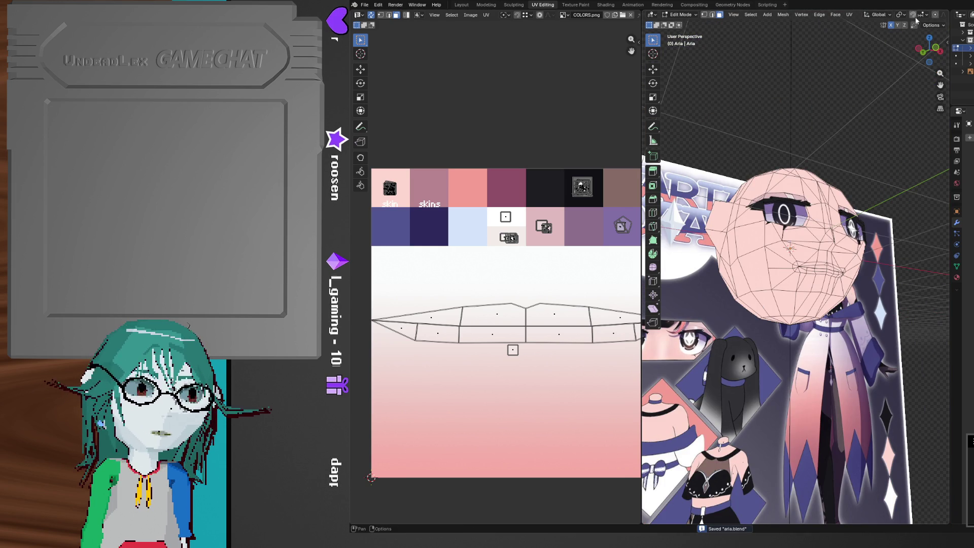
middle_drag(867, 142, 832, 190)
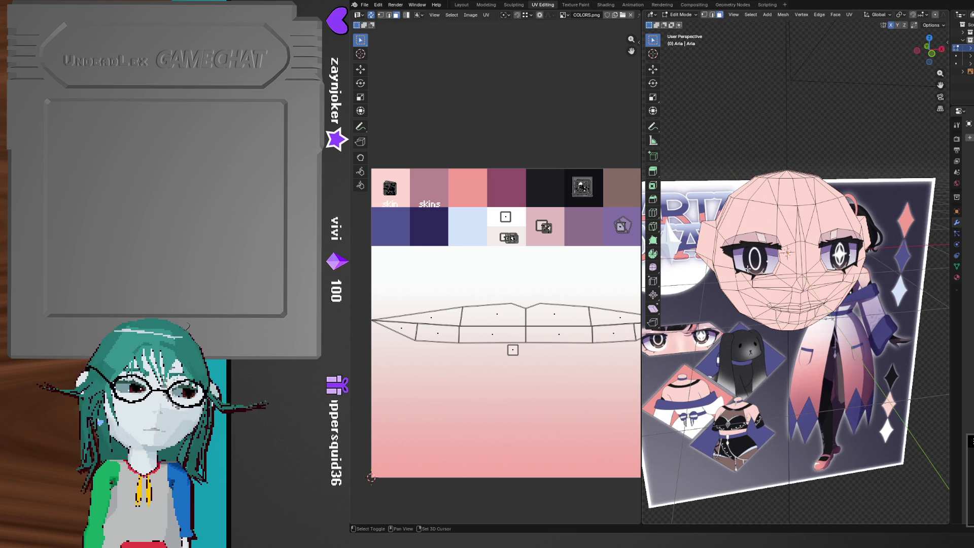
scroll(769, 248, up, 5)
middle_drag(770, 241, 820, 246)
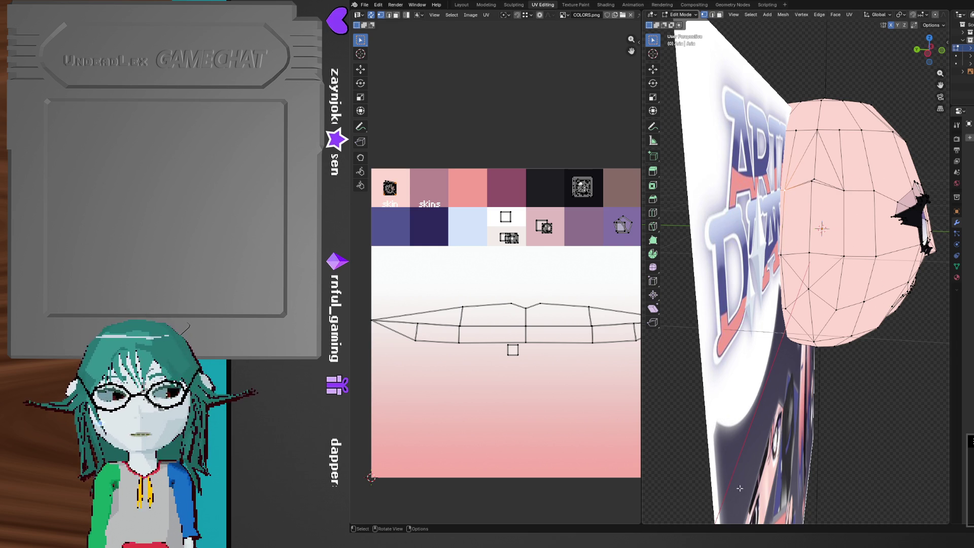
Alt+Tab to the YouTube Music window playing 'lucky'
key(alt+Tab)
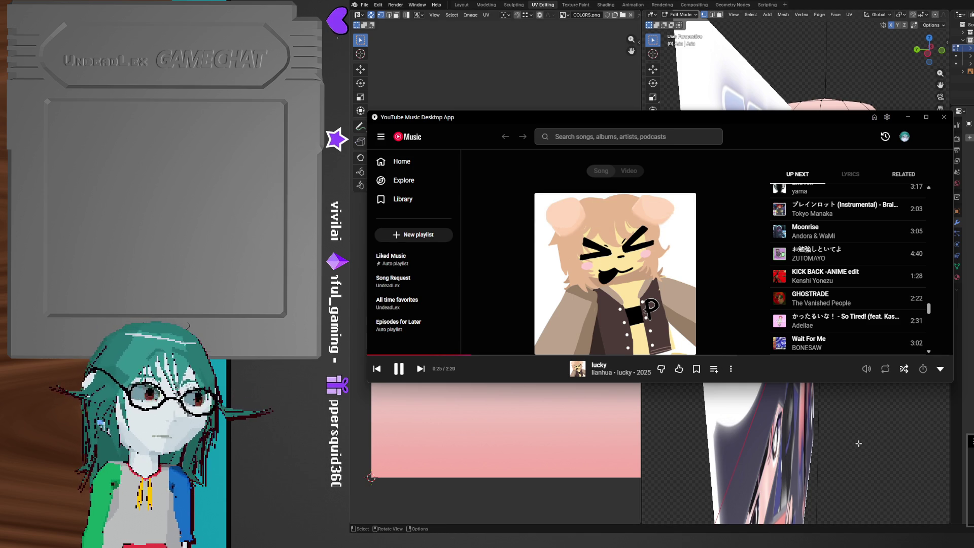
Return to Blender and shift the selected head vertices -0.063259 m along X
click(854, 442)
mouse_move(713, 277)
shift+middle_down()
mouse_move(757, 308)
mouse_move(771, 344)
mouse_move(719, 359)
mouse_move(795, 285)
shift+middle_up()
key(g)
key(x)
click(710, 359)
Nudge the selected head vertices along the Y axis in two separate moves
middle_drag(789, 339, 821, 319)
key(g)
key(y)
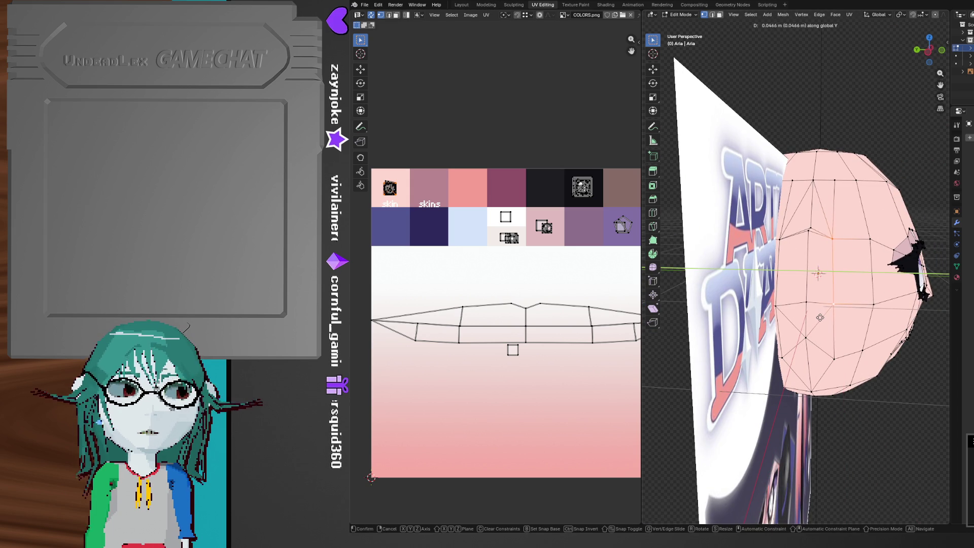
click(814, 318)
mouse_move(814, 317)
middle_down()
mouse_move(806, 292)
mouse_move(827, 291)
middle_up()
key(g)
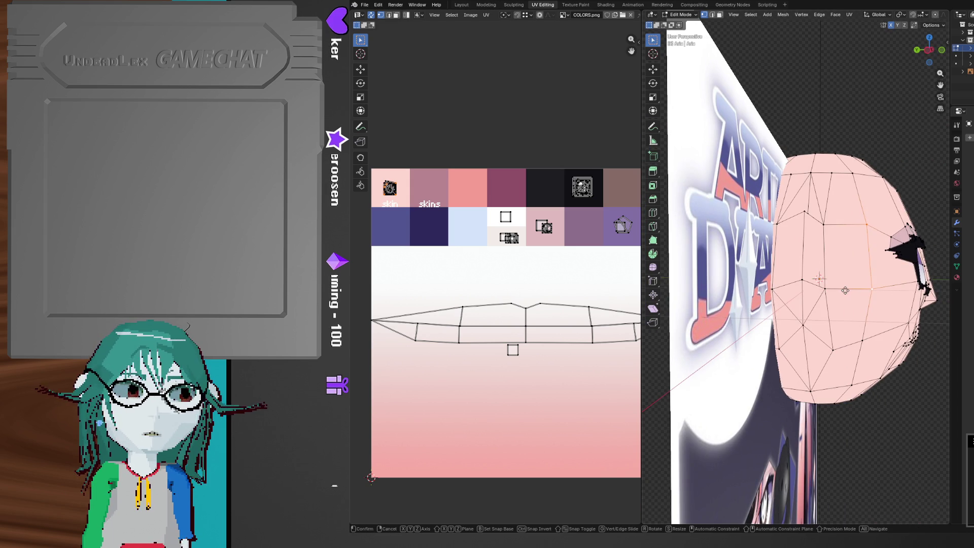
key(y)
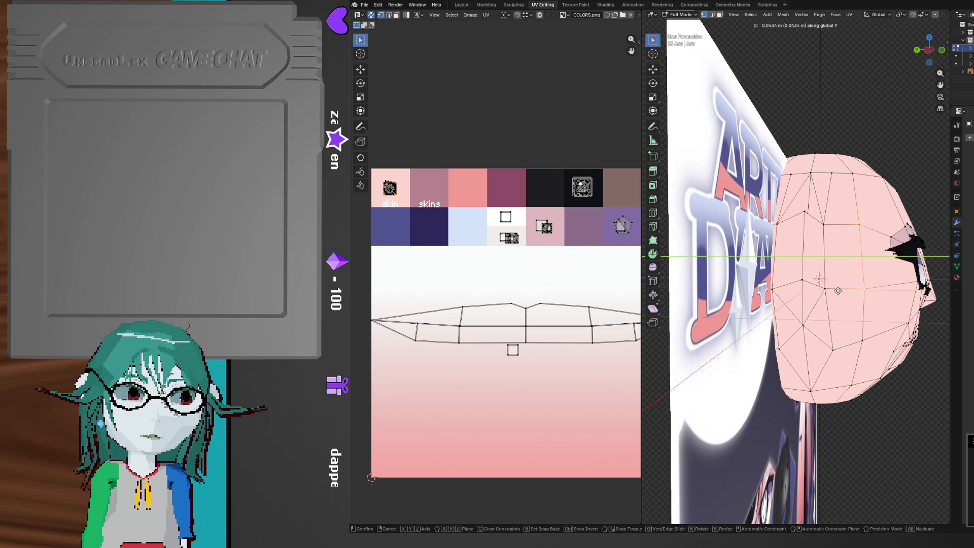
click(838, 291)
Switch to face selection and, in front orthographic view, shrink the selection slightly
middle_drag(839, 291, 814, 402)
middle_drag(808, 354, 781, 436)
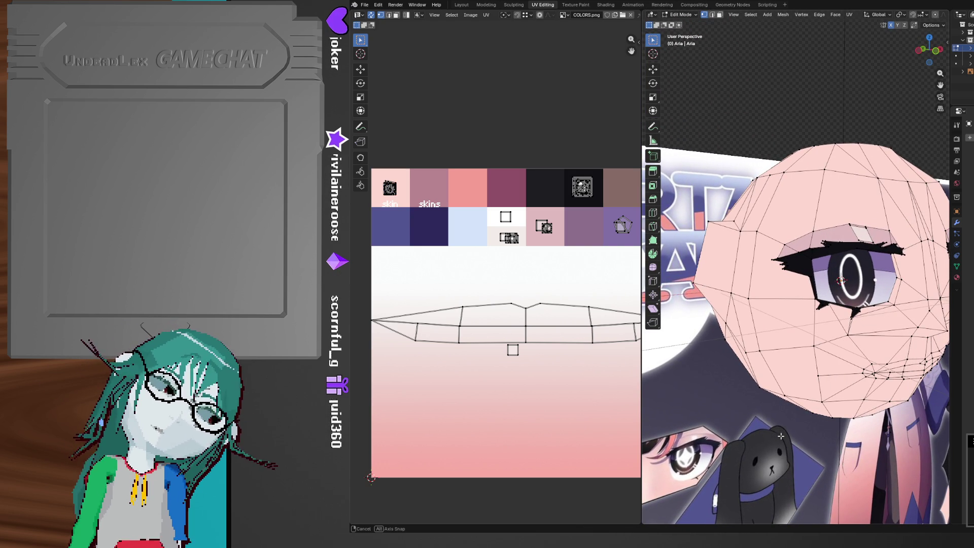
middle_drag(781, 436, 737, 439)
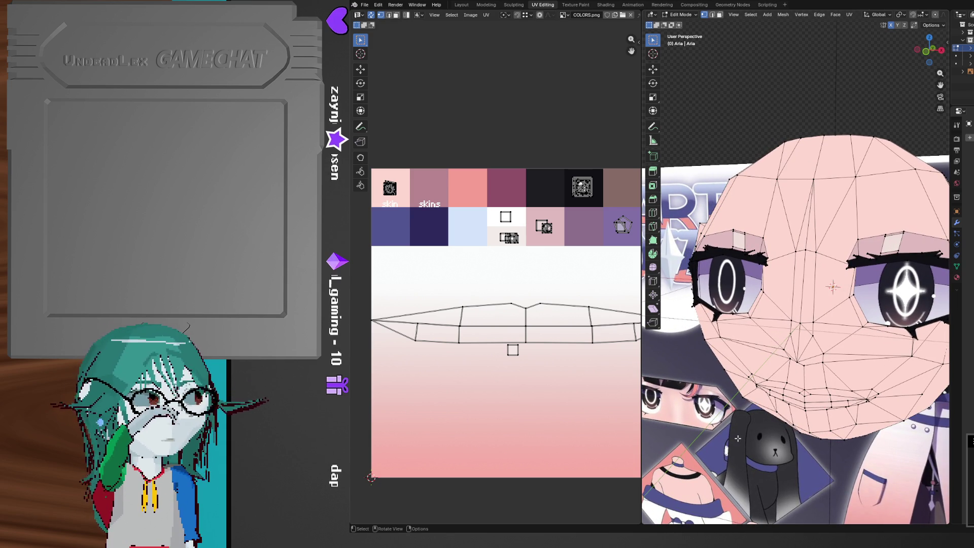
scroll(739, 438, down, 5)
mouse_move(739, 438)
middle_down()
mouse_move(708, 436)
mouse_move(683, 415)
middle_up()
key(3)
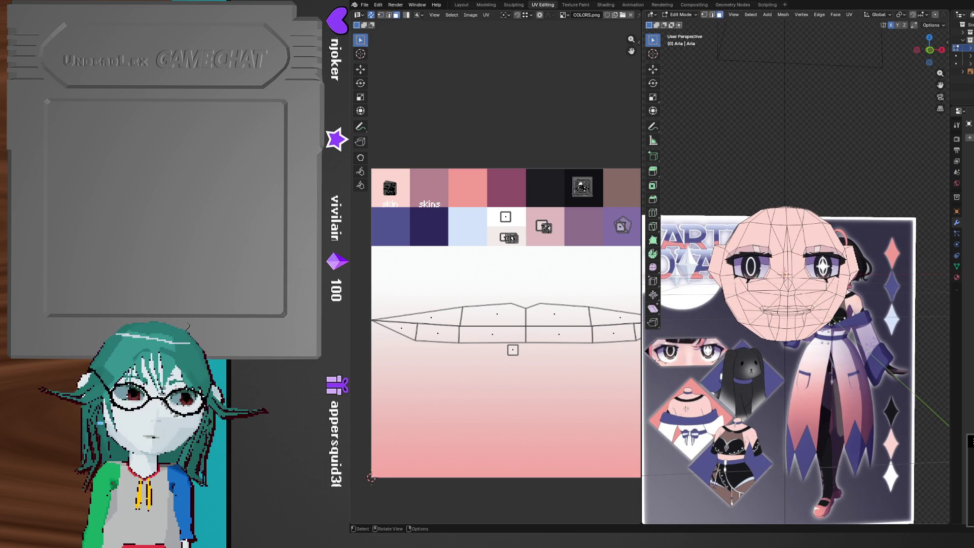
middle_drag(844, 301, 815, 315)
click(929, 50)
scroll(911, 331, up, 4)
key(s)
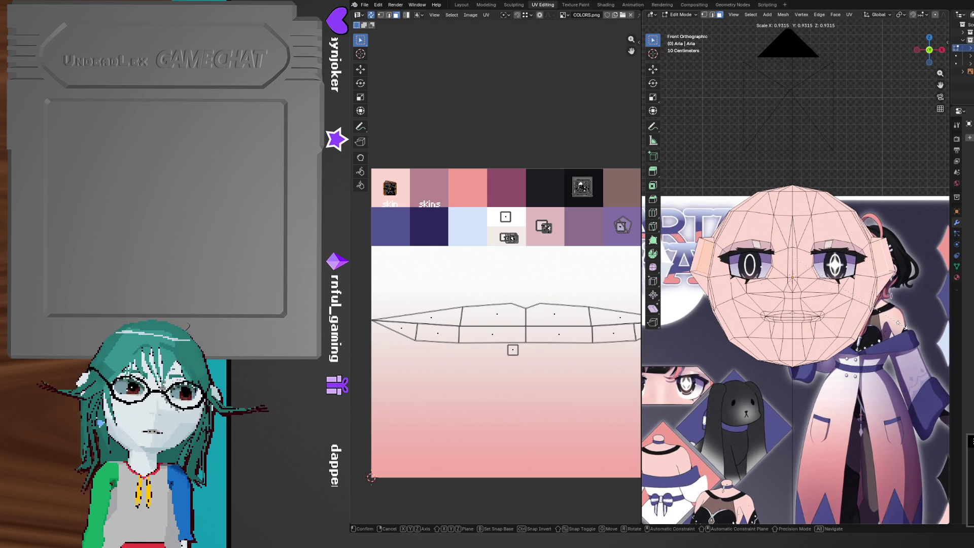
click(898, 323)
Move the selection along Y, down along Z, then 0.093389 m along X
middle_drag(867, 339, 859, 330)
mouse_move(785, 296)
middle_down()
mouse_move(835, 334)
mouse_move(705, 303)
mouse_move(789, 190)
mouse_move(810, 274)
middle_up()
key(g)
key(y)
click(839, 340)
key(g)
key(z)
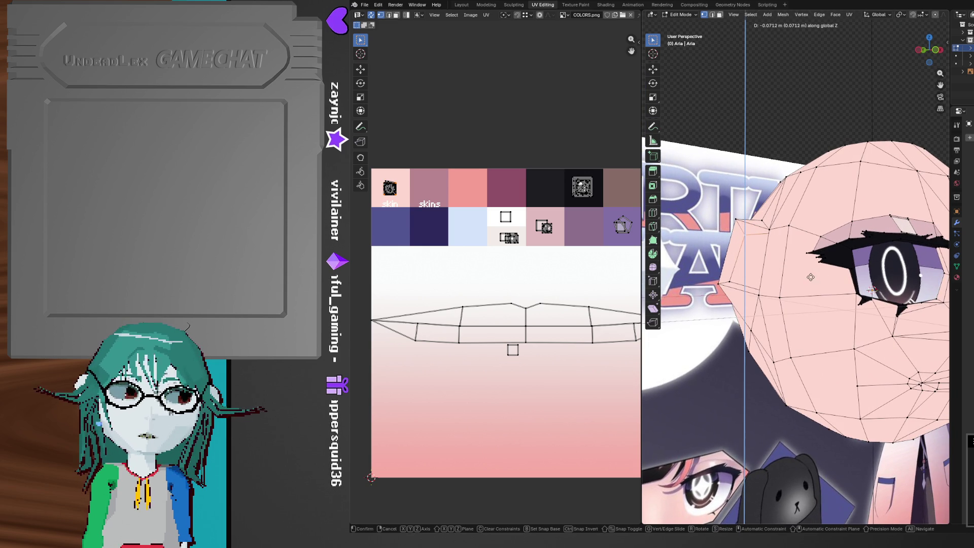
click(813, 283)
key(g)
key(x)
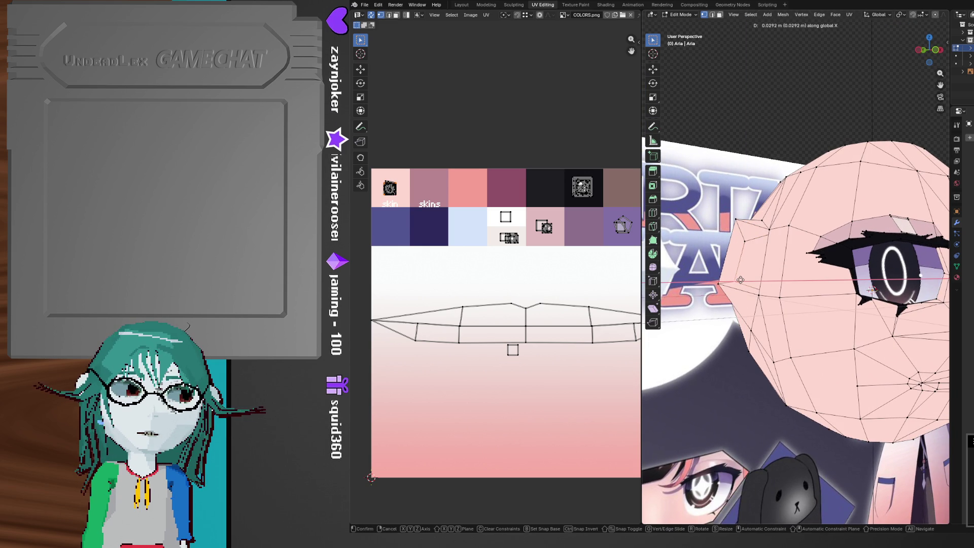
click(749, 279)
scroll(863, 330, down, 5)
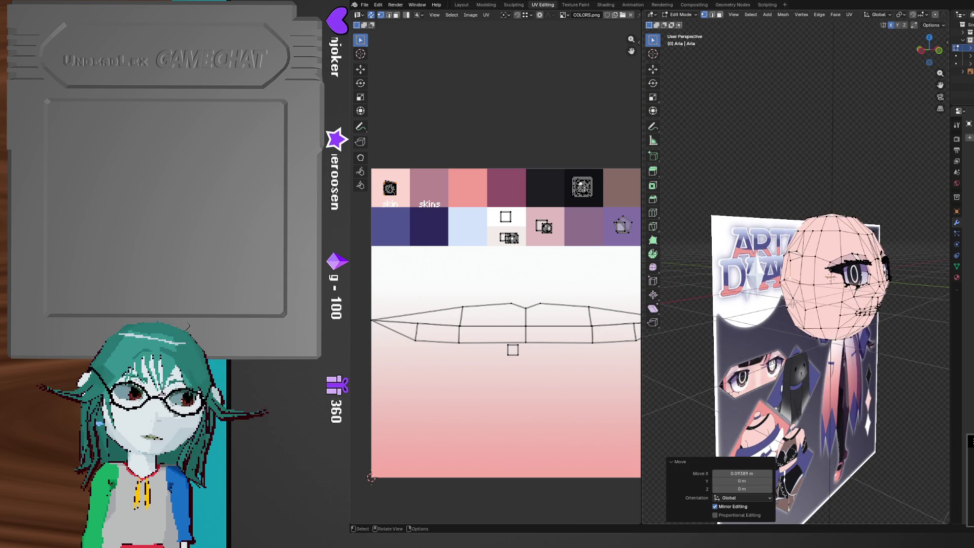
Move the selected head vertices along the Y axis
key(Tab)
key(Tab)
mouse_move(872, 344)
middle_down()
mouse_move(780, 334)
mouse_move(832, 317)
mouse_move(883, 325)
mouse_move(778, 298)
middle_up()
scroll(896, 326, up, 2)
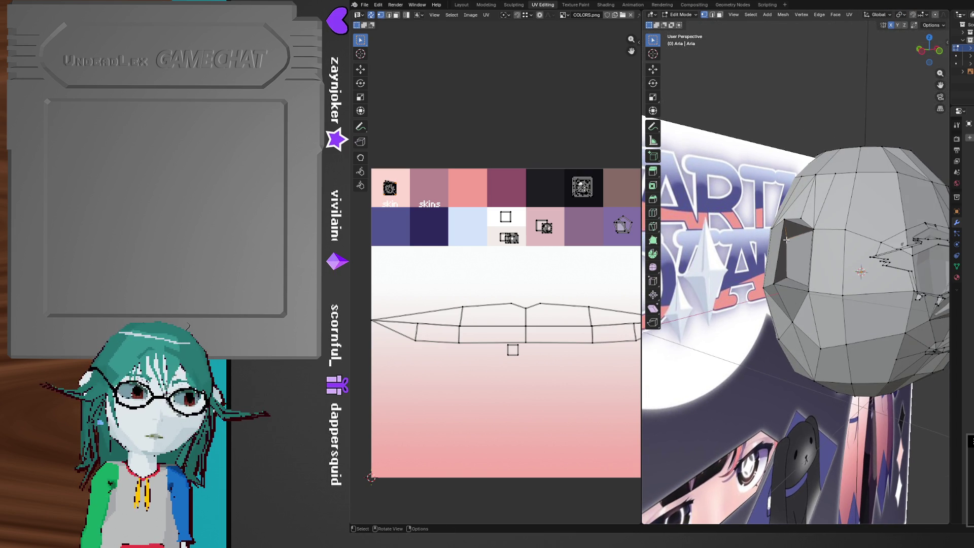
middle_drag(797, 255, 806, 258)
key(g)
key(y)
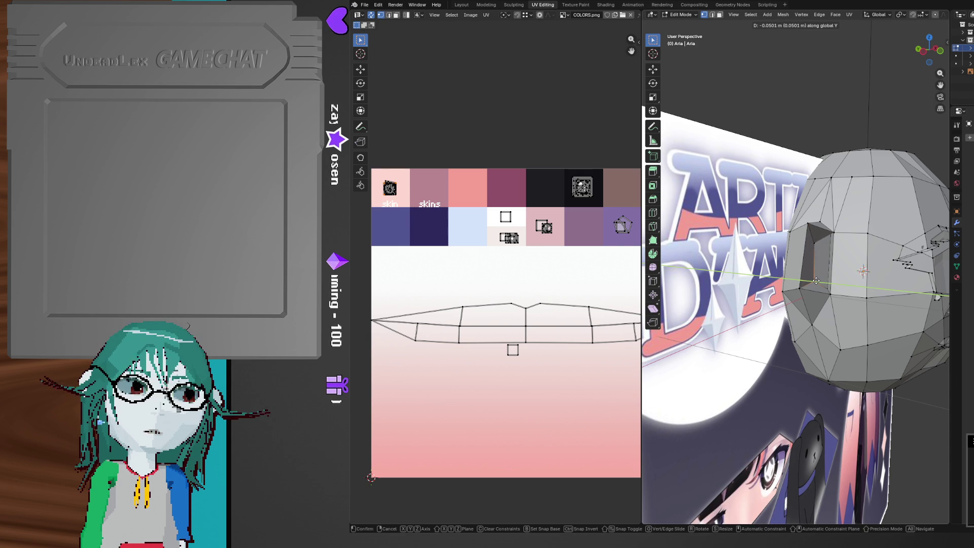
click(816, 280)
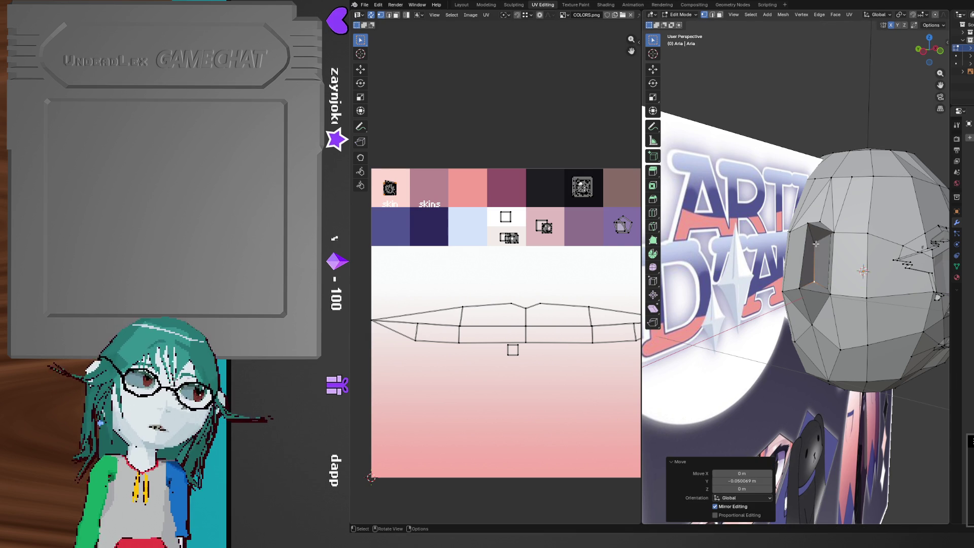
Turn on X-ray, then lower and raise the eye-socket vertices along Z
scroll(825, 240, up, 3)
middle_drag(825, 239, 802, 277)
key(alt+z)
key(alt+z)
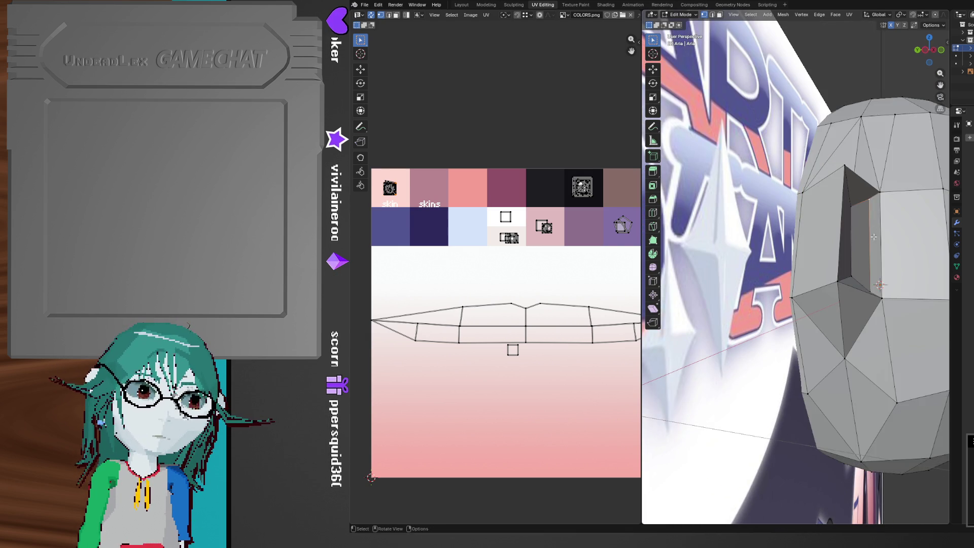
key(g)
key(z)
click(870, 252)
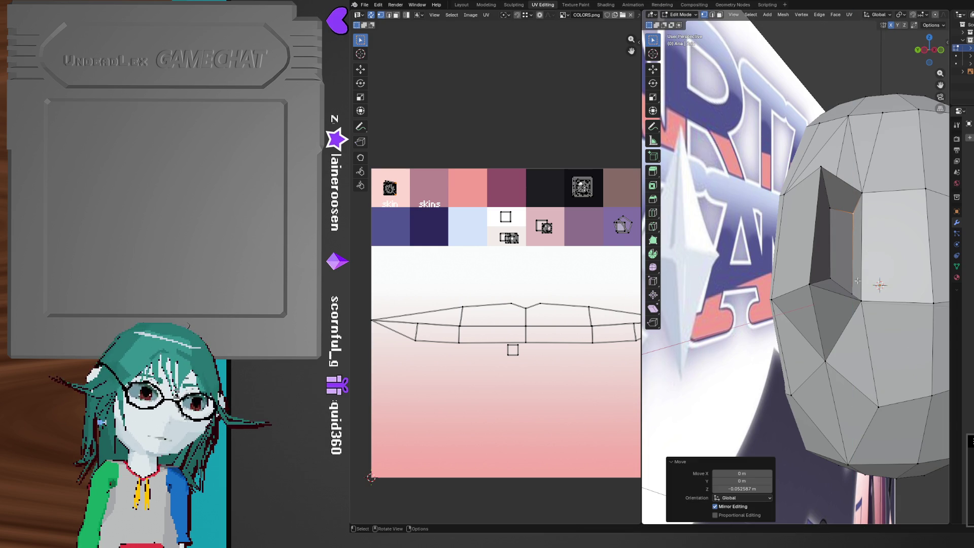
key(g)
key(z)
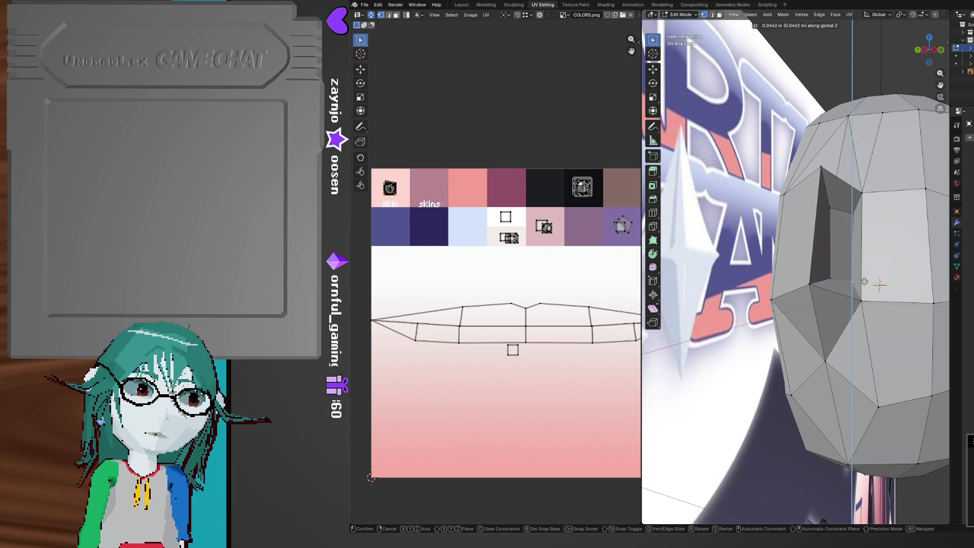
click(864, 278)
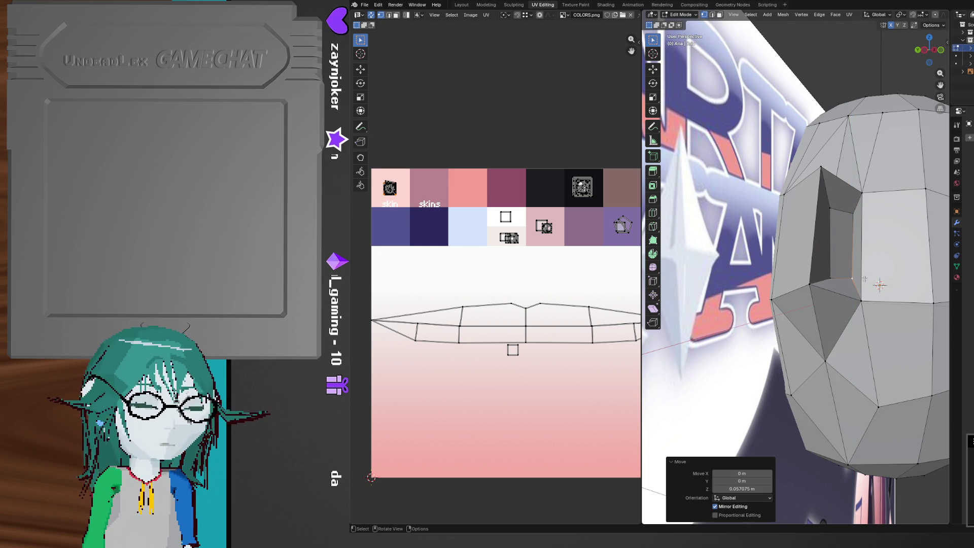
Raise the eye-socket vertices along Z twice more, ending with a 0.040962 m move
scroll(861, 283, down, 5)
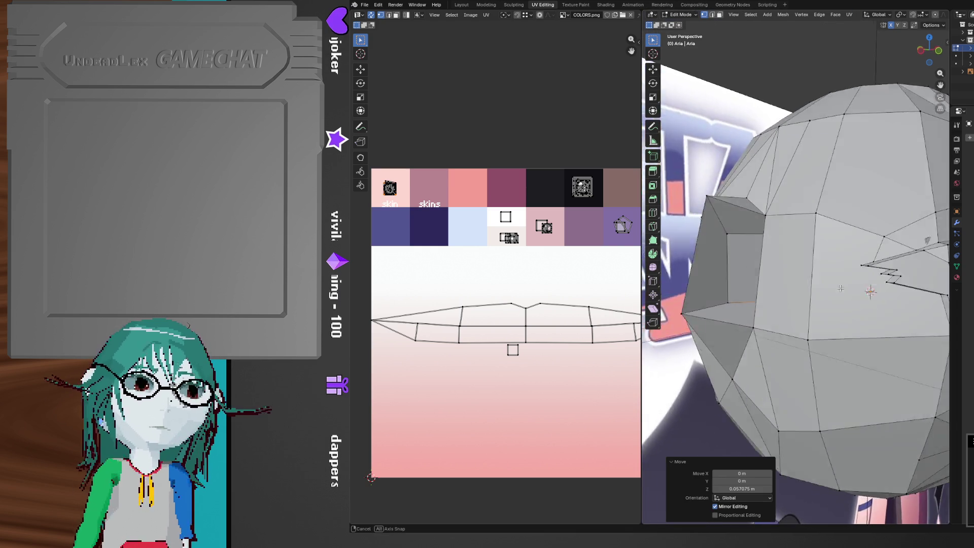
mouse_move(843, 304)
middle_down()
mouse_move(820, 337)
mouse_move(739, 335)
mouse_move(801, 315)
middle_up()
mouse_move(810, 260)
middle_down()
mouse_move(847, 259)
mouse_move(857, 272)
mouse_move(810, 288)
mouse_move(854, 293)
mouse_move(758, 274)
mouse_move(782, 265)
middle_up()
key(g)
key(z)
click(875, 267)
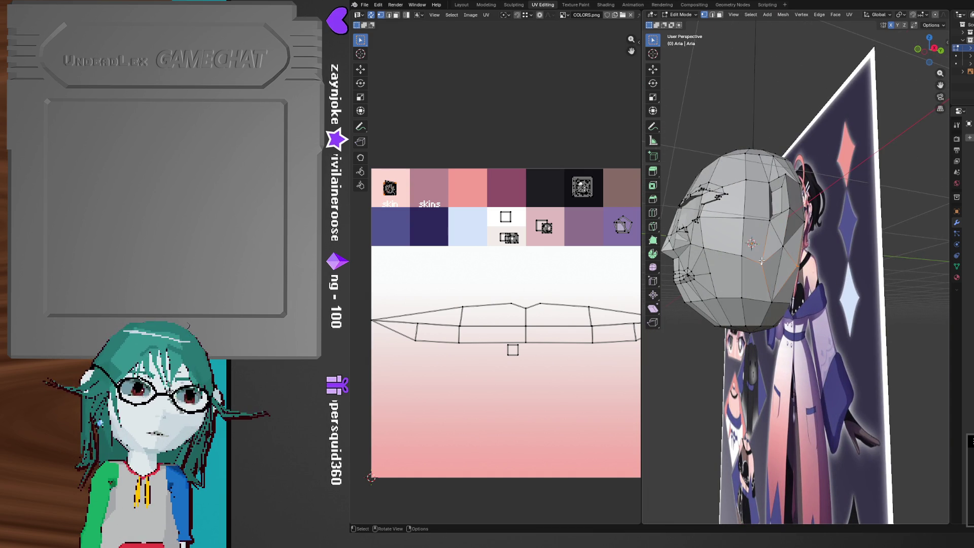
middle_drag(774, 306, 880, 329)
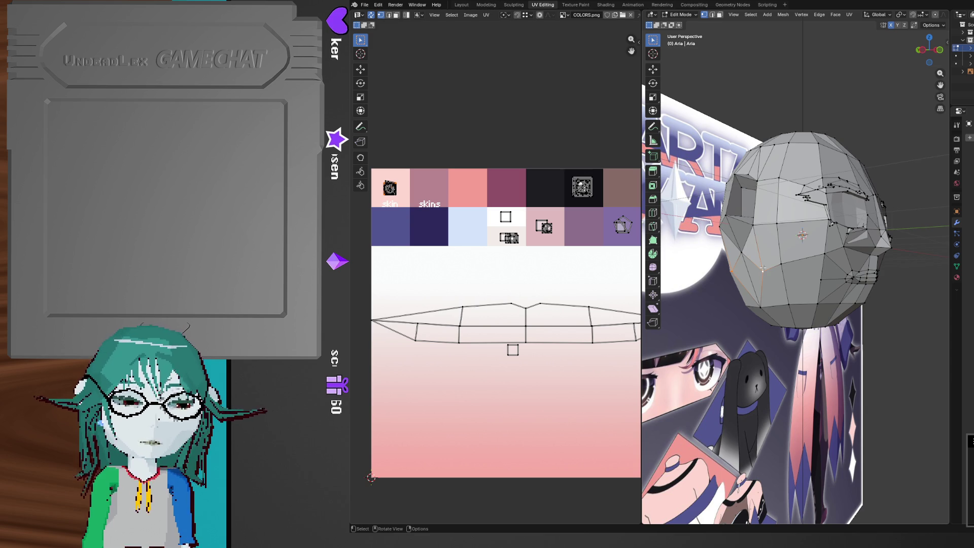
middle_drag(746, 255, 727, 266)
key(g)
key(z)
click(730, 262)
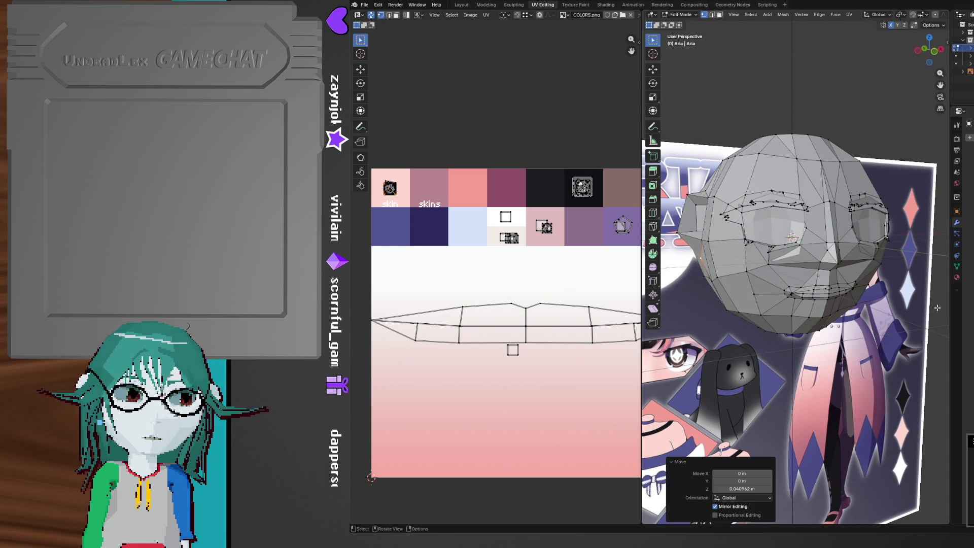
Return the head to Object Mode and view it from the side
scroll(938, 327, down, 3)
key(Tab)
mouse_move(938, 326)
middle_down()
mouse_move(811, 321)
mouse_move(872, 316)
middle_up()
scroll(830, 308, up, 4)
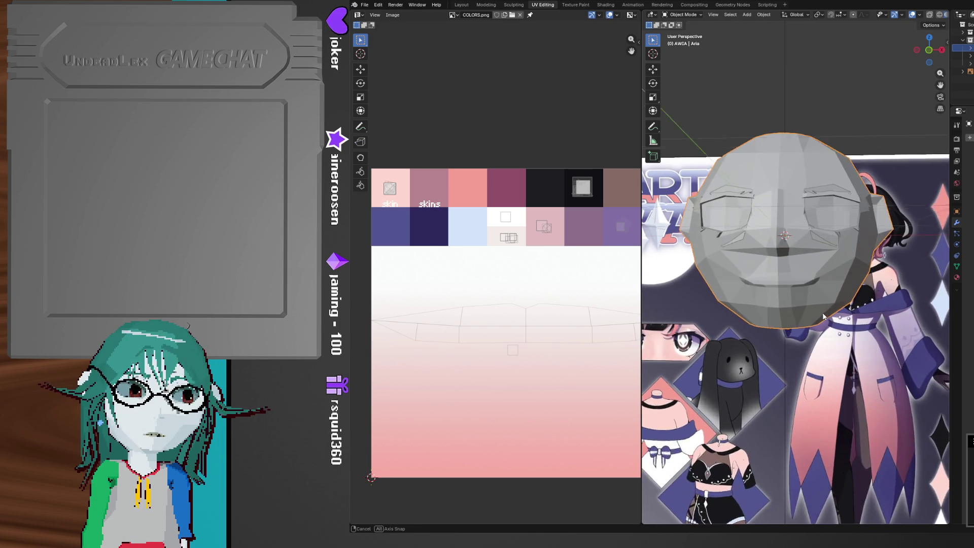
Enter Edit Mode with Material Preview and face select, deselecting the face below the lips
scroll(830, 308, up, 2)
key(Tab)
key(z)
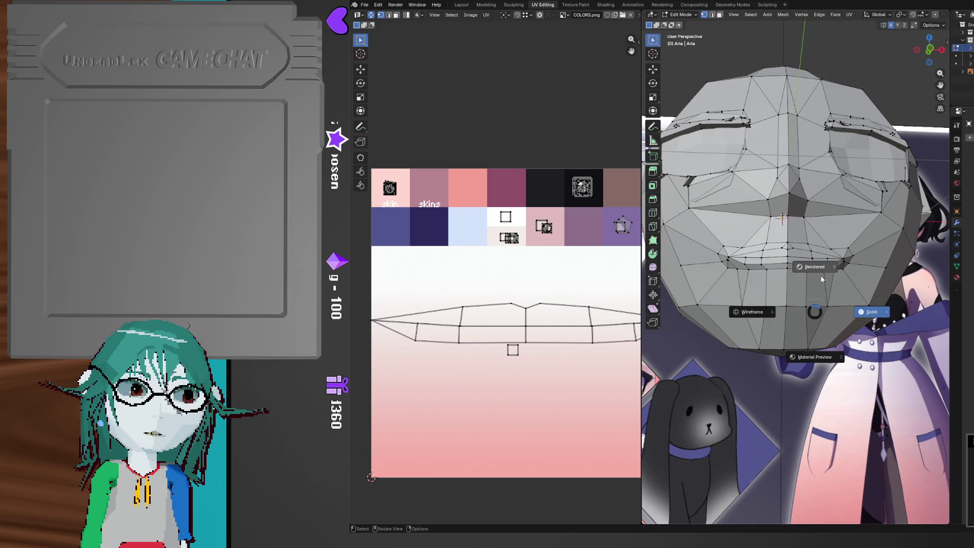
key(3)
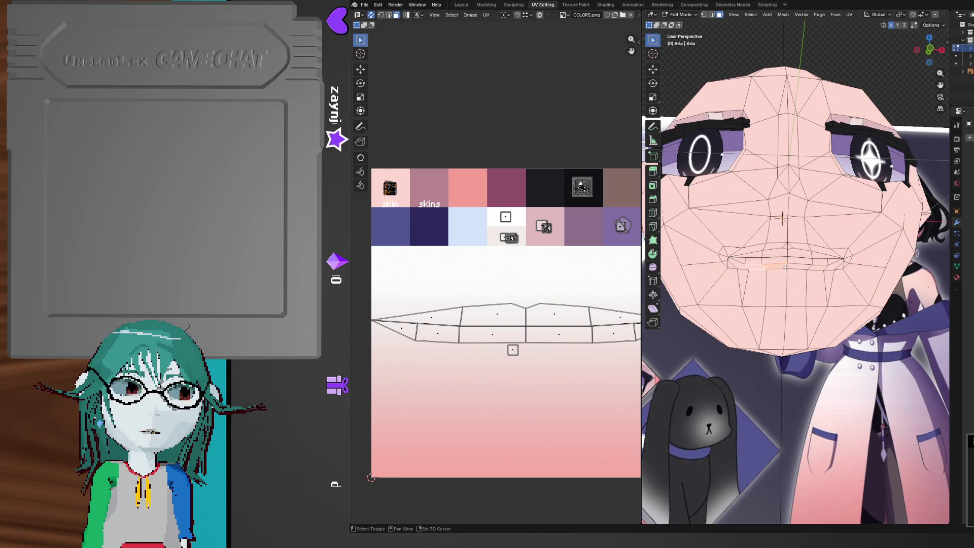
shift+click(816, 281)
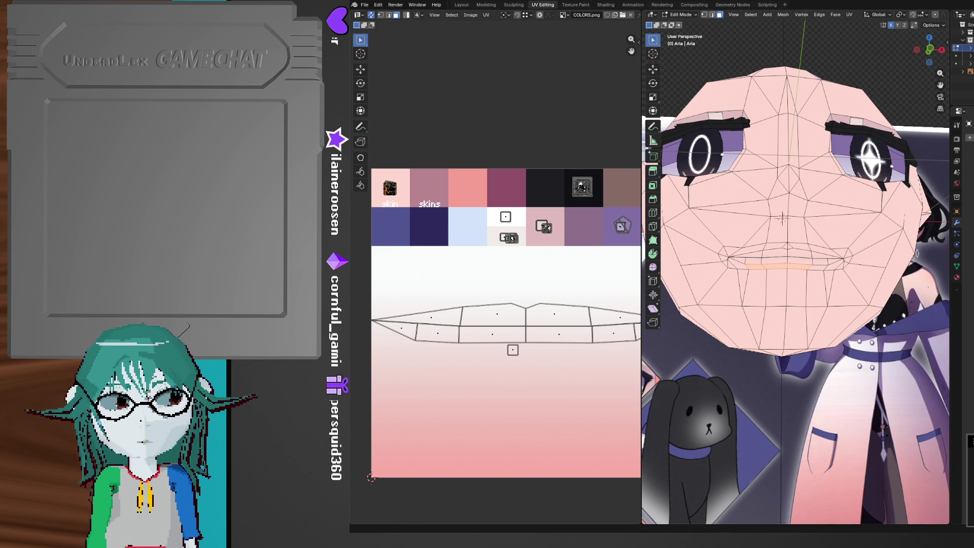
key(alt+Tab)
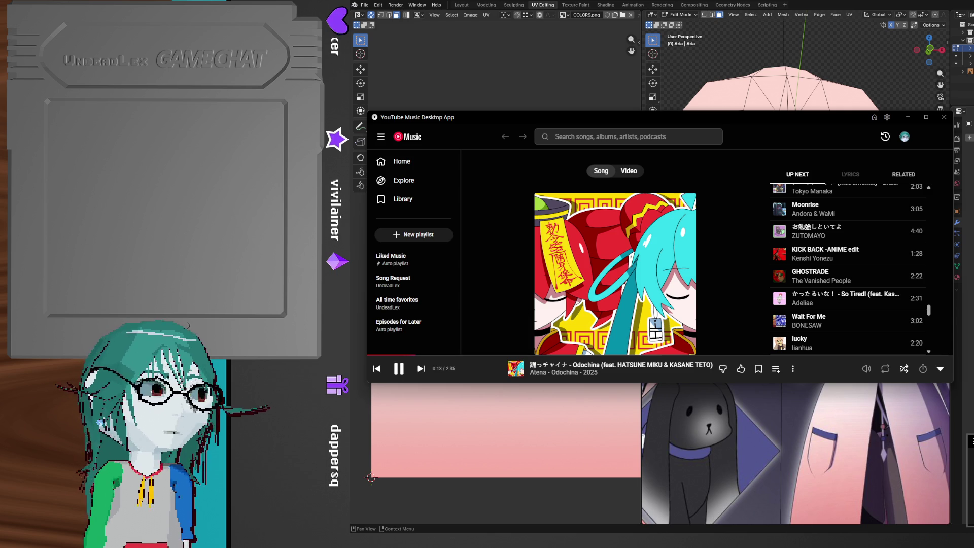
key(alt+Tab)
Enable proportional editing and pull the mouth faces down along Z
key(g)
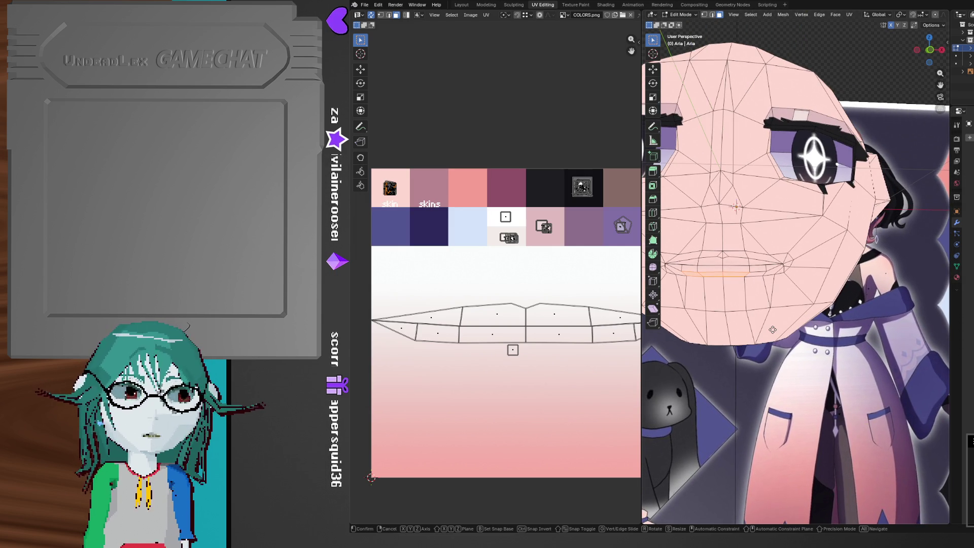
key(Escape)
key(o)
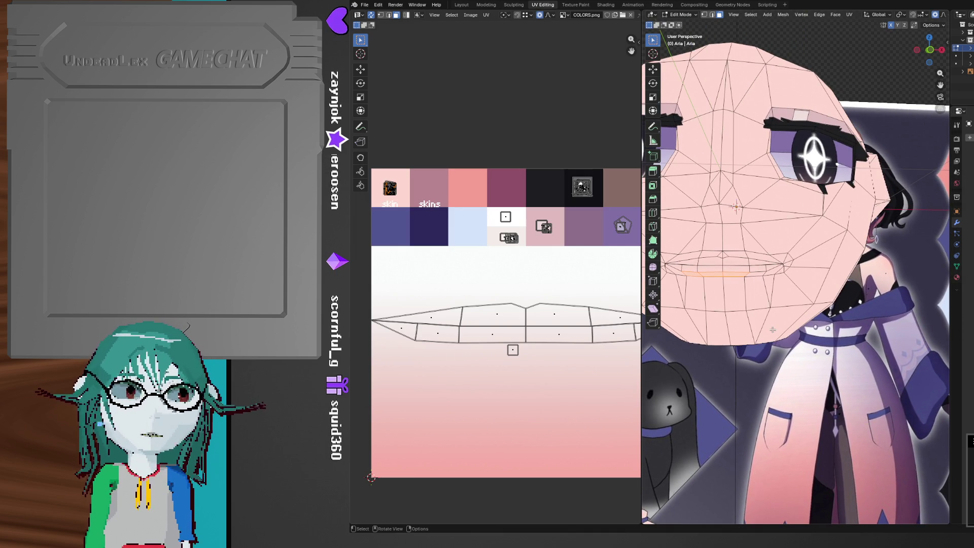
key(g)
key(z)
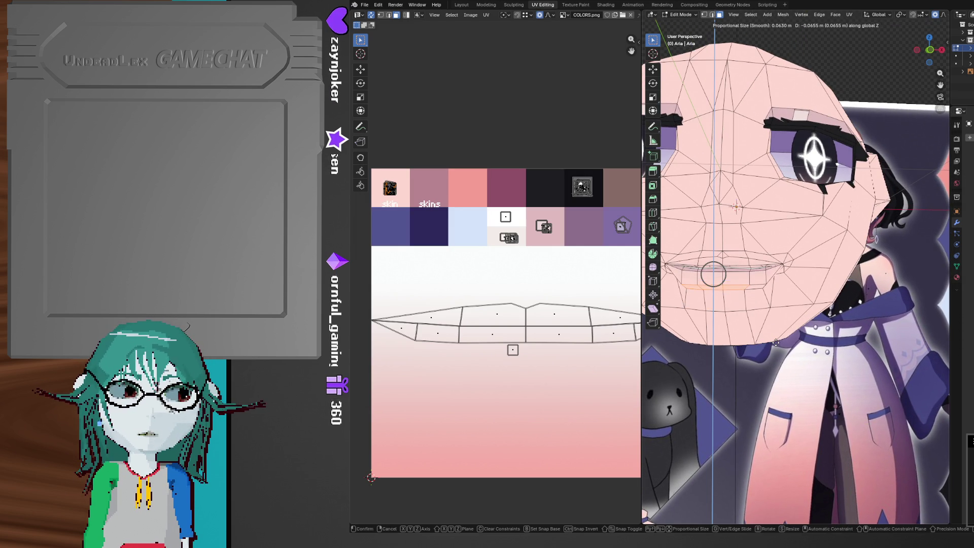
scroll(776, 343, down, 13)
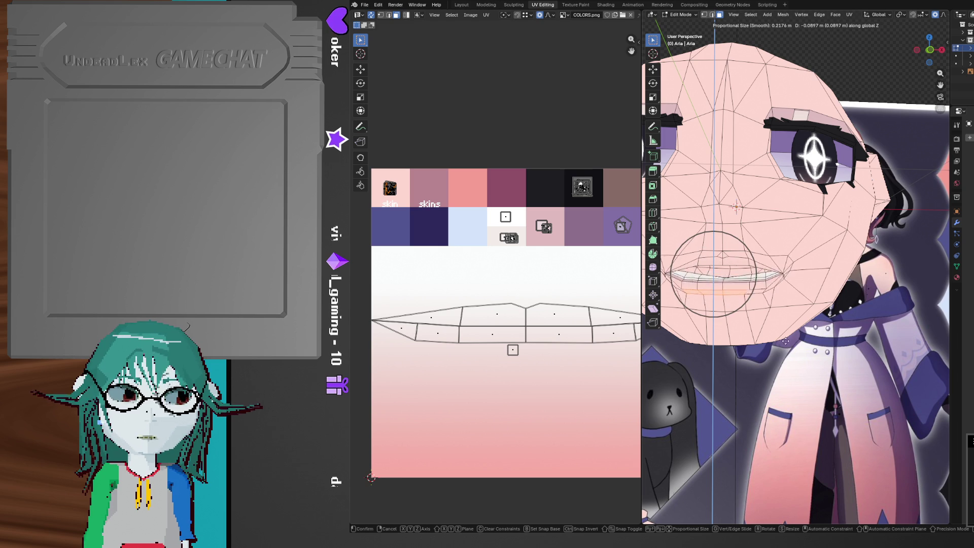
click(783, 348)
mouse_move(782, 348)
middle_down()
mouse_move(770, 328)
mouse_move(792, 258)
middle_up()
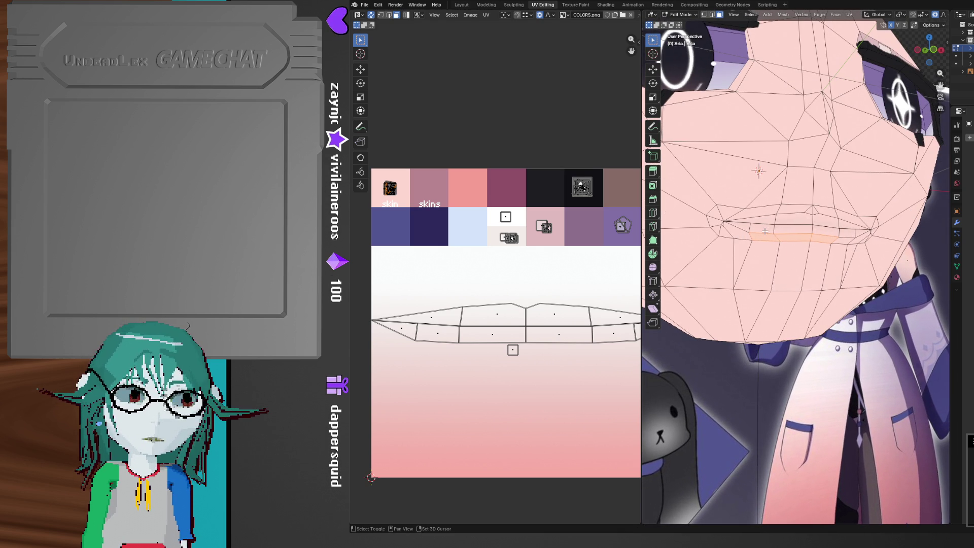
Move two lower-lip faces vertically into their new position
shift+click(790, 233)
shift+click(825, 232)
key(g)
key(z)
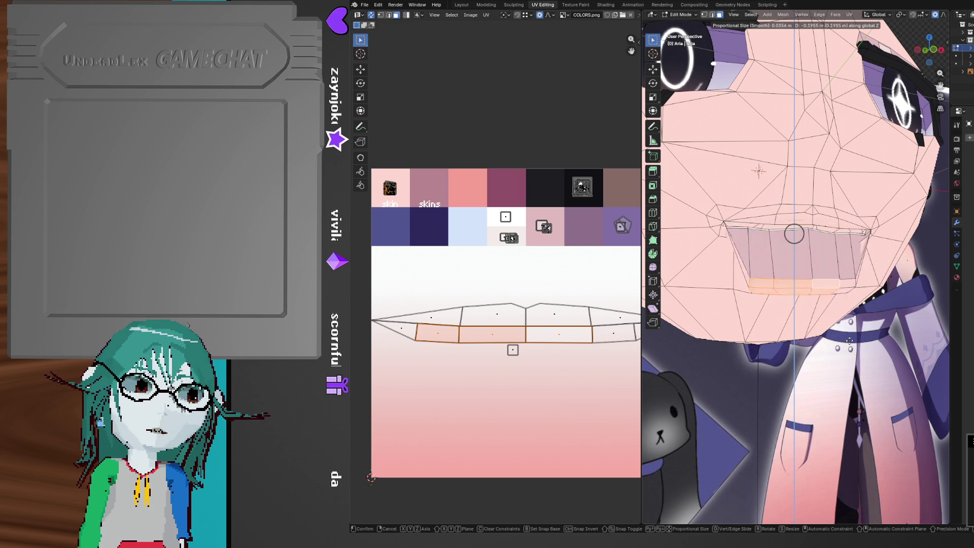
click(789, 259)
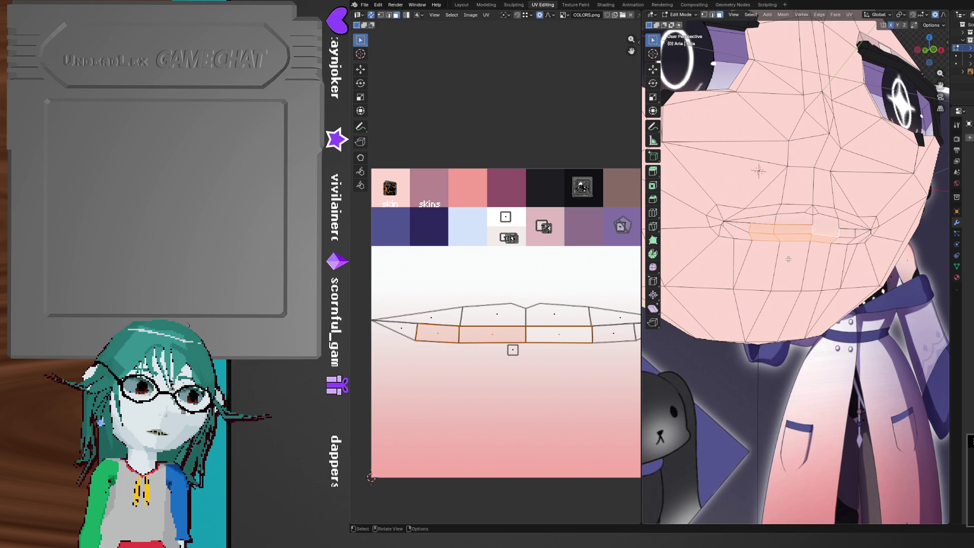
Lower three upper-lip faces along Z with an enlarged proportional falloff
middle_drag(788, 259, 773, 246)
click(723, 228)
shift+click(756, 224)
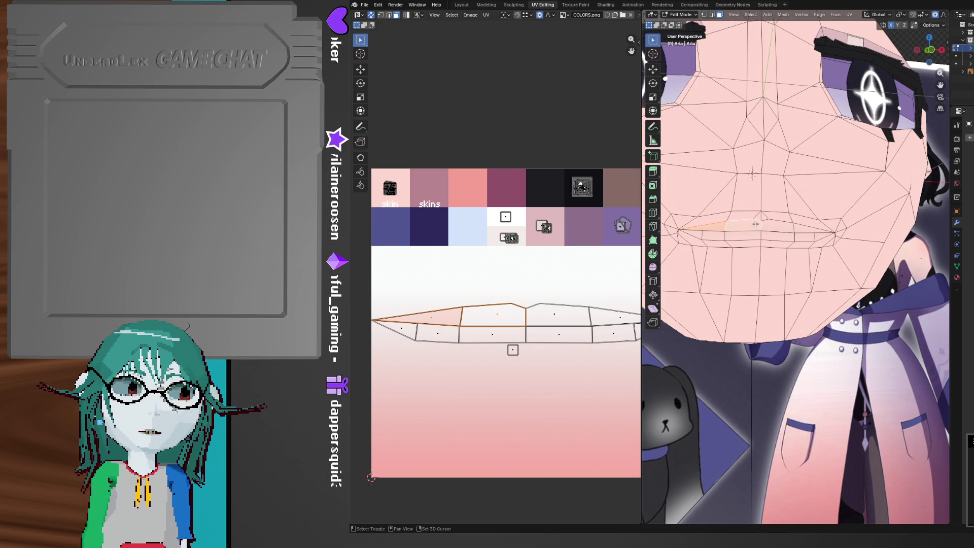
shift+click(751, 217)
key(g)
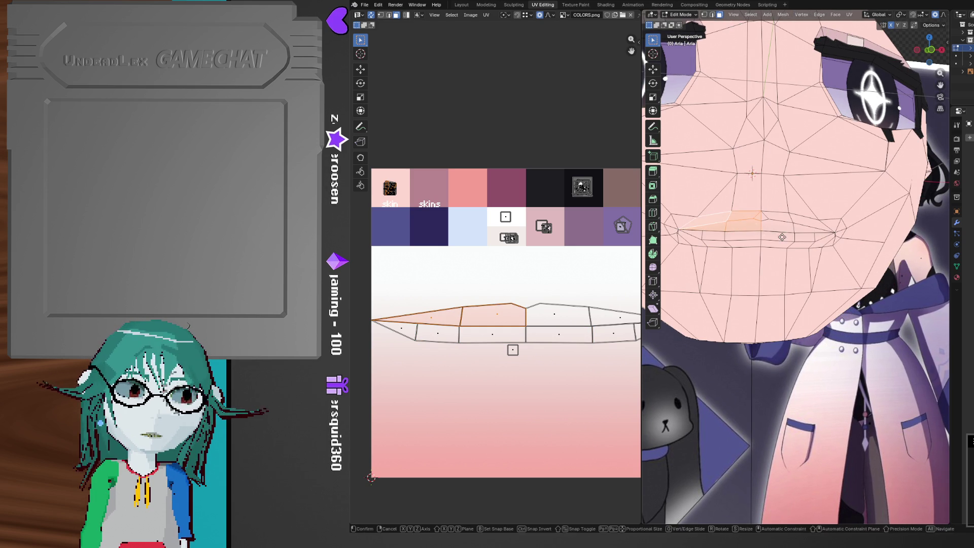
key(z)
scroll(795, 267, down, 5)
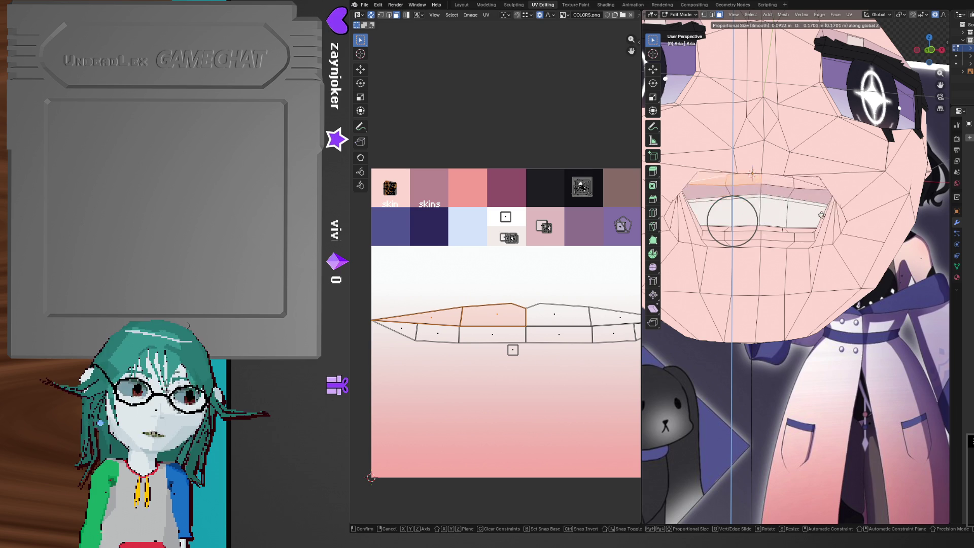
click(829, 218)
scroll(829, 217, up, 3)
mouse_move(829, 218)
middle_down()
mouse_move(873, 310)
mouse_move(778, 370)
mouse_move(719, 354)
mouse_move(761, 325)
mouse_move(758, 304)
mouse_move(787, 294)
mouse_move(809, 304)
mouse_move(817, 294)
mouse_move(797, 245)
mouse_move(789, 288)
mouse_move(783, 278)
middle_up()
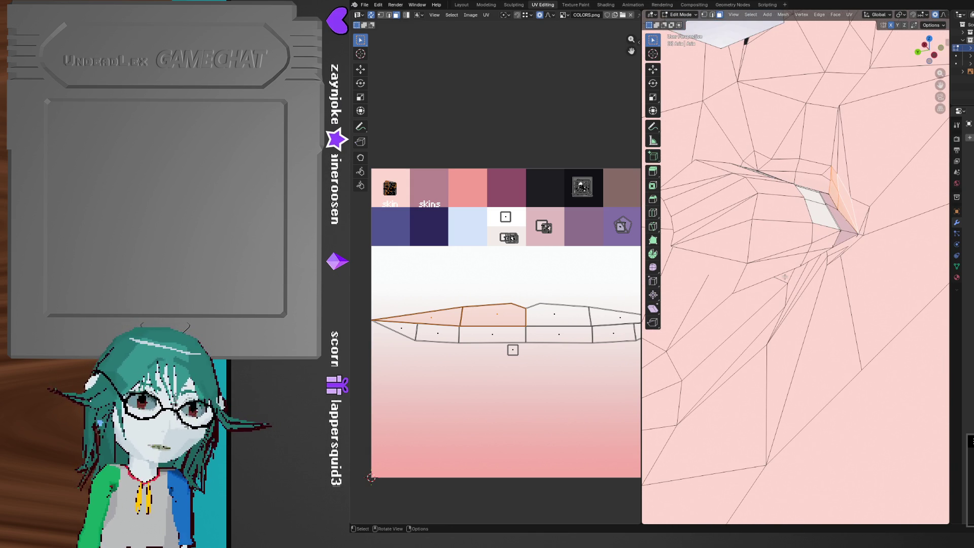
Box-select all the lip faces around Aria's mouth
mouse_move(804, 247)
middle_down()
mouse_move(840, 209)
mouse_move(806, 249)
mouse_move(814, 262)
mouse_move(782, 275)
middle_up()
mouse_move(799, 329)
mouse_down()
mouse_move(717, 199)
mouse_move(724, 213)
mouse_up()
mouse_move(724, 213)
middle_down()
mouse_move(785, 175)
mouse_move(787, 184)
mouse_move(739, 183)
mouse_move(749, 196)
middle_up()
key(b)
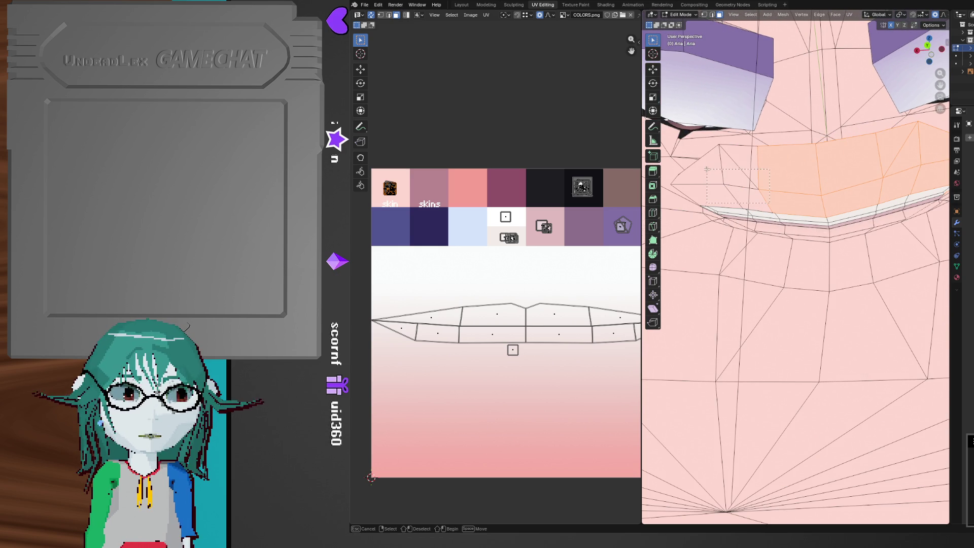
mouse_move(711, 169)
middle_down()
mouse_move(742, 189)
mouse_move(731, 219)
mouse_move(743, 229)
middle_up()
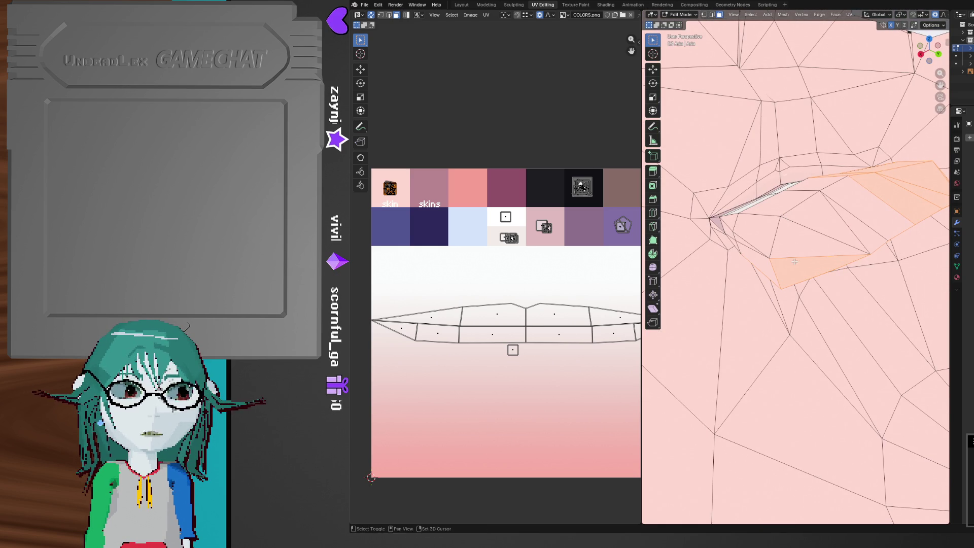
drag(757, 229, 832, 240)
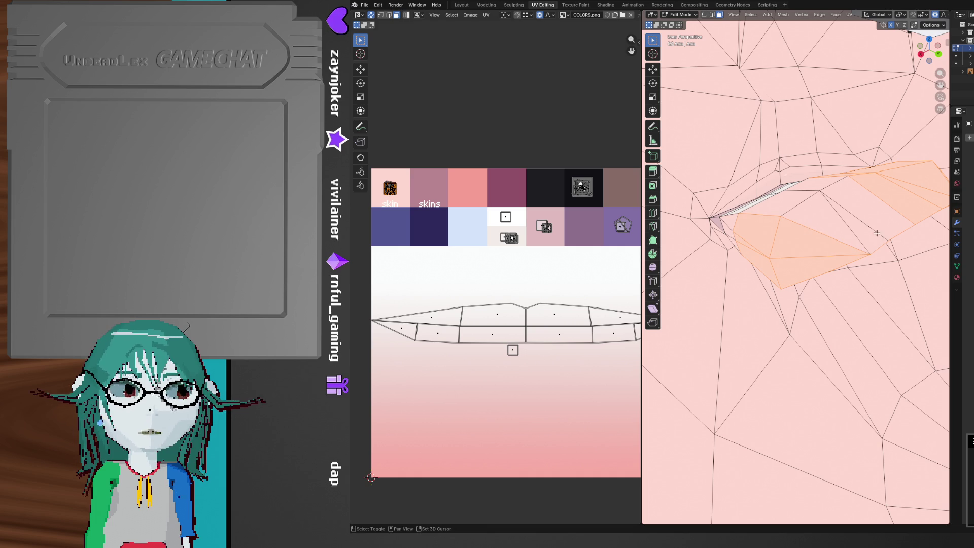
mouse_move(806, 195)
middle_down()
mouse_move(781, 230)
mouse_move(723, 140)
mouse_move(719, 256)
mouse_move(766, 294)
mouse_move(791, 264)
middle_up()
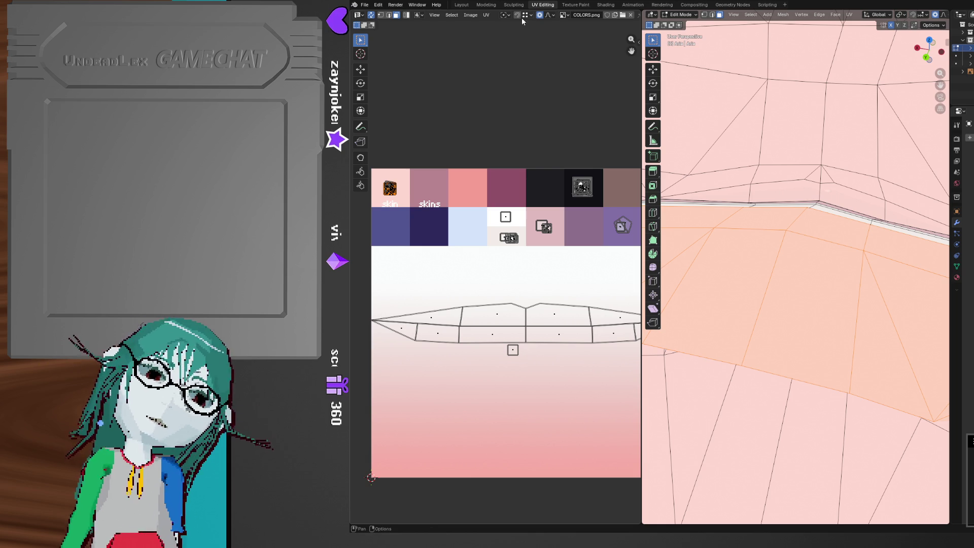
Reset the lip UVs, shrink them onto the palette's pink area, then deselect
click(487, 15)
click(513, 276)
key(s)
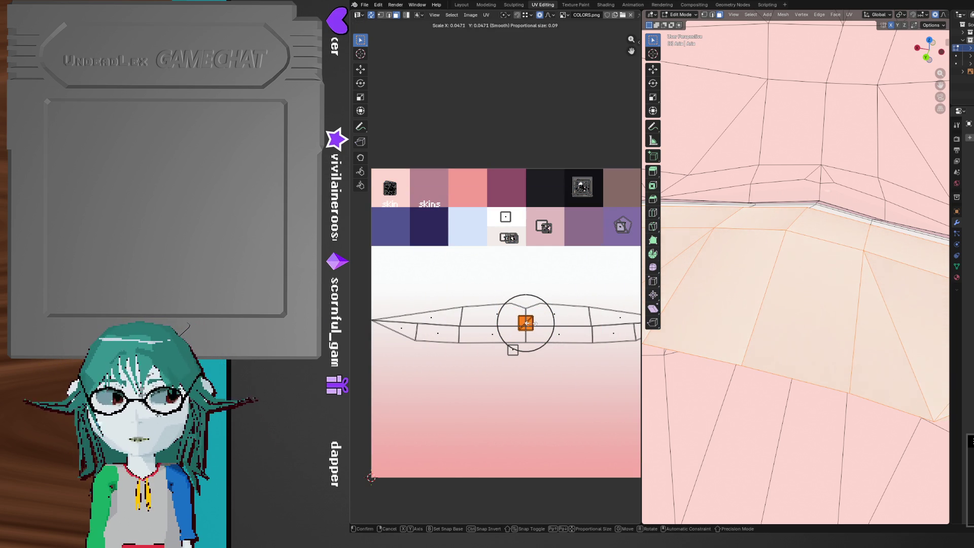
click(525, 323)
key(g)
click(508, 191)
mouse_move(792, 274)
middle_down()
mouse_move(836, 293)
mouse_move(914, 375)
middle_up()
key(alt+a)
middle_drag(909, 386, 790, 374)
scroll(583, 335, down, 2)
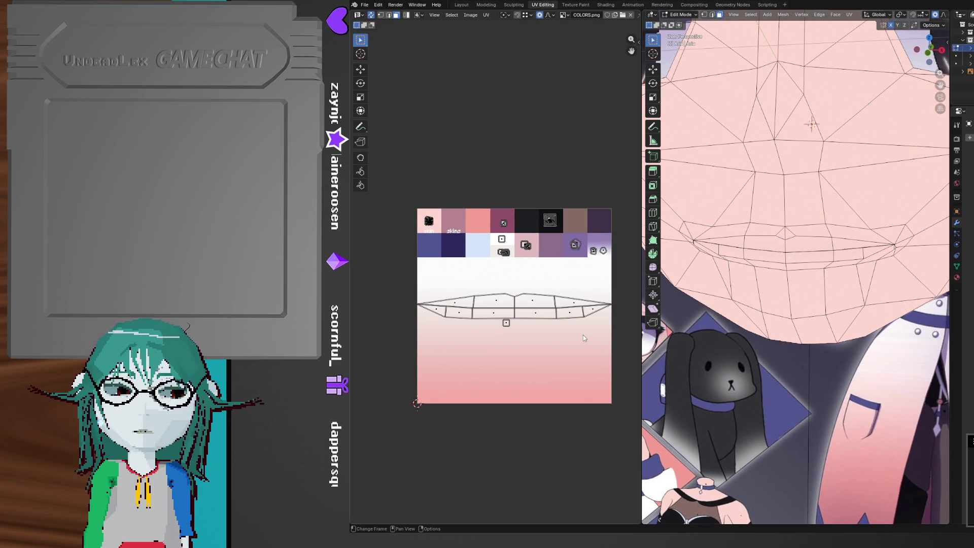
scroll(583, 334, up, 2)
middle_drag(583, 335, 564, 343)
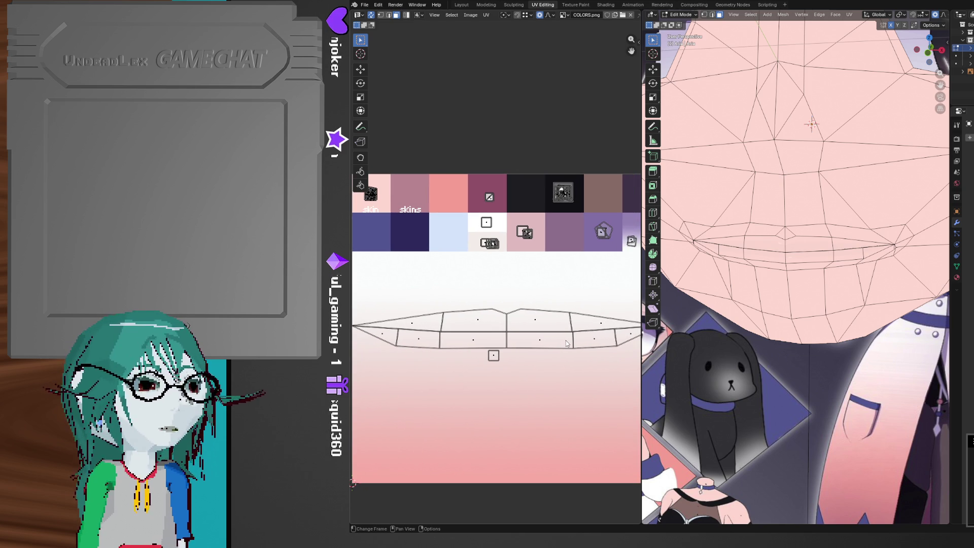
scroll(595, 320, down, 2)
scroll(595, 320, up, 1)
mouse_move(792, 334)
middle_down()
mouse_move(819, 329)
mouse_move(807, 324)
mouse_move(857, 325)
mouse_move(876, 330)
mouse_move(876, 352)
mouse_move(853, 364)
mouse_move(778, 333)
middle_up()
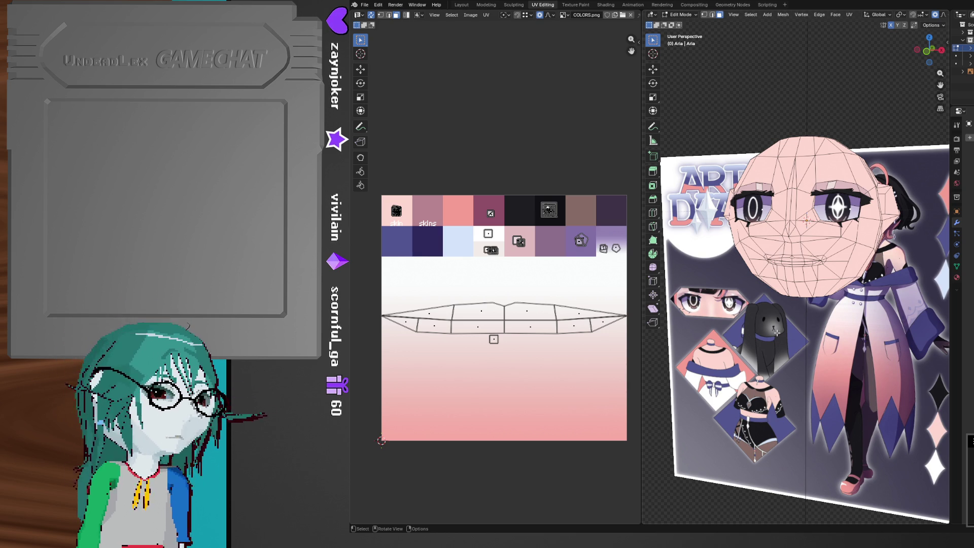
mouse_move(812, 308)
middle_down()
mouse_move(742, 306)
mouse_move(821, 289)
middle_up()
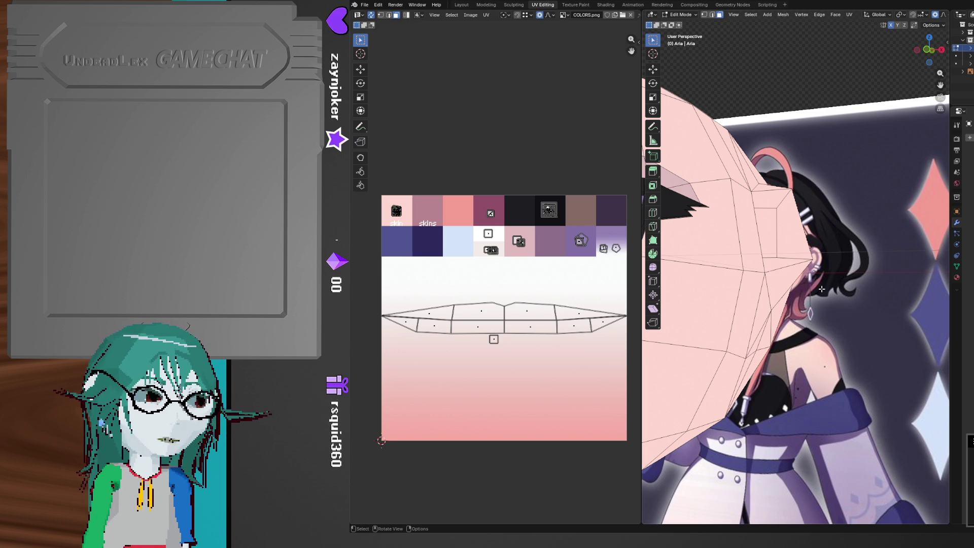
mouse_move(822, 289)
ctrl+middle_down()
mouse_move(801, 258)
mouse_move(799, 277)
mouse_move(795, 265)
ctrl+middle_up()
Save aria.blend and return to editing the head mesh near the ear
key(ctrl+s)
key(Tab)
mouse_move(860, 211)
middle_down()
mouse_move(804, 271)
mouse_move(817, 274)
middle_up()
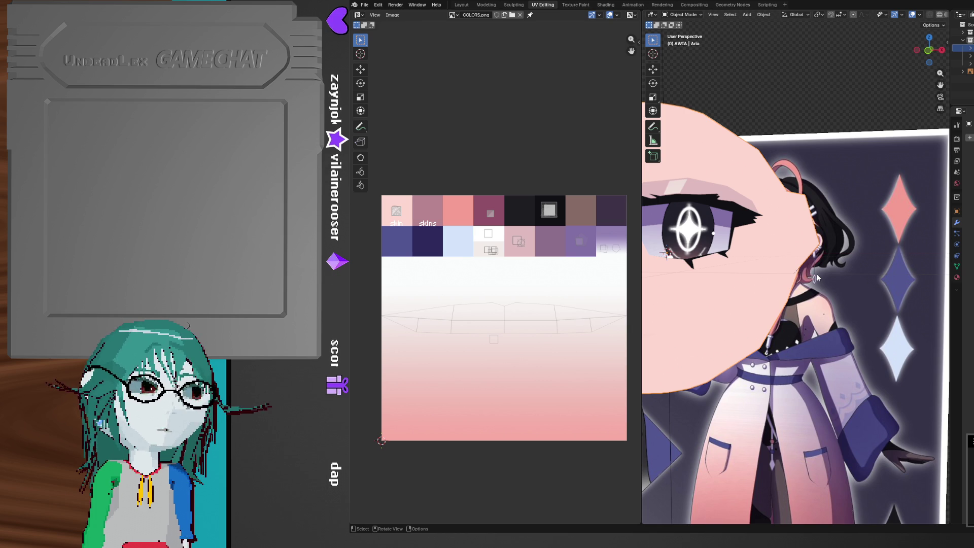
key(Tab)
middle_drag(817, 274, 847, 264)
mouse_move(760, 270)
middle_down()
mouse_move(765, 246)
mouse_move(762, 257)
middle_up()
Duplicate the mesh patch beside the ear and separate it into object Aria.003
key(g)
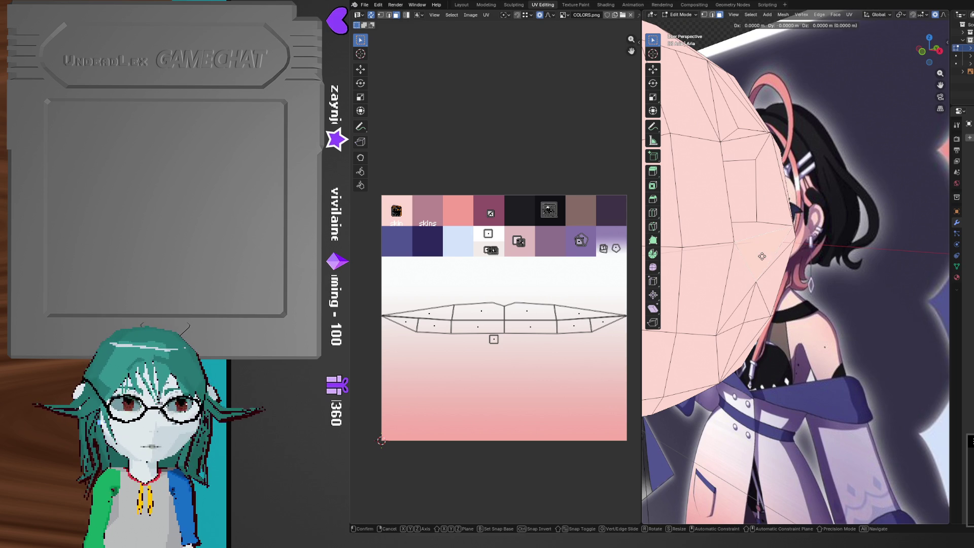
key(y)
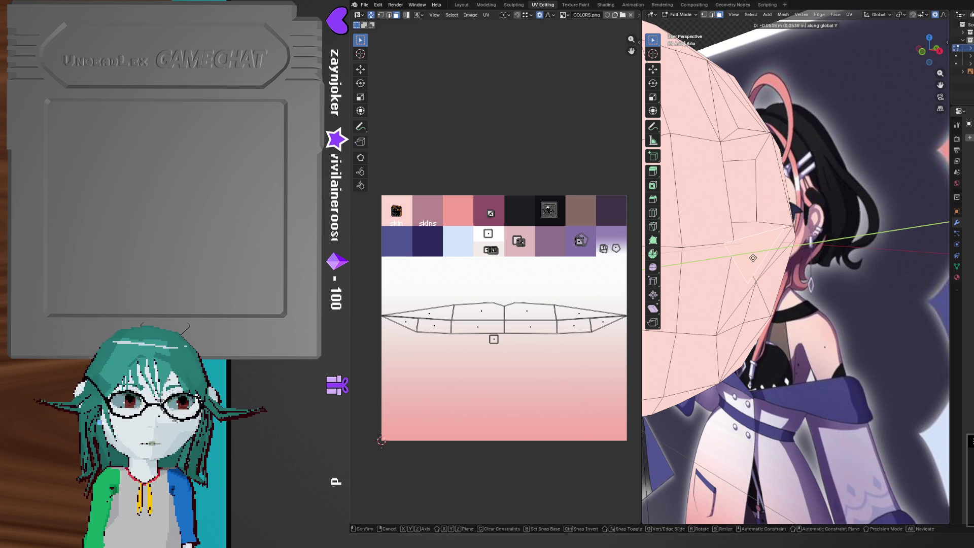
click(753, 258)
key(p)
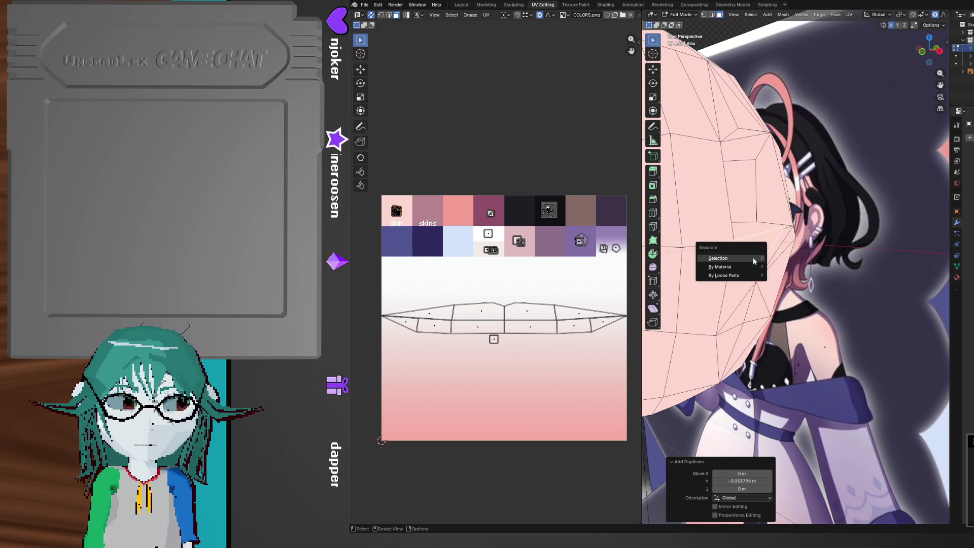
click(754, 260)
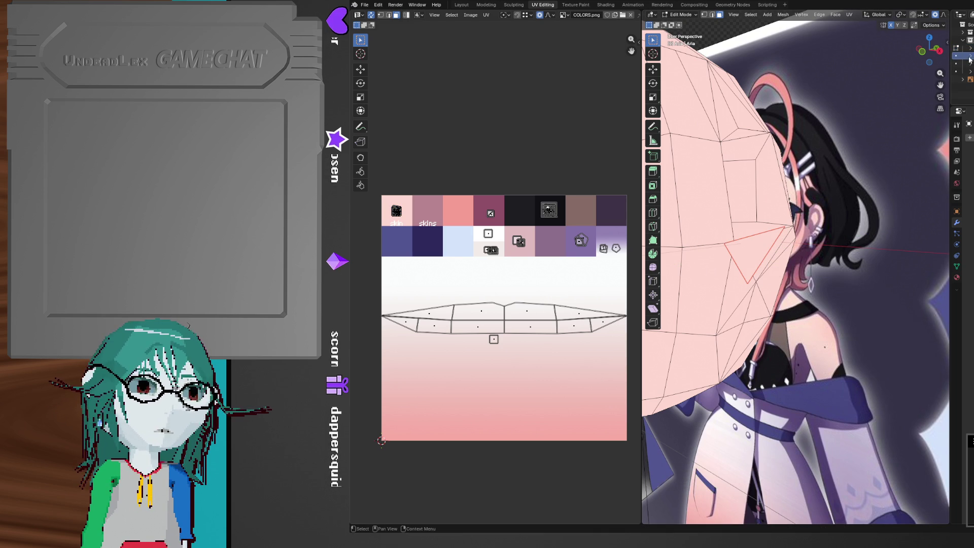
key(alt+Tab)
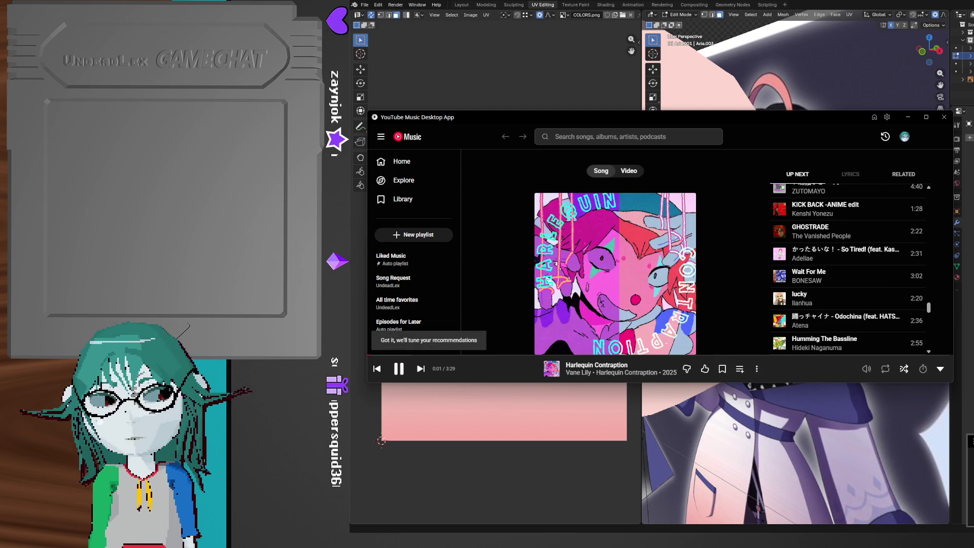
Rename the split piece Earrings and move its triangle's UV onto the light-blue swatch
middle_drag(791, 238, 766, 235)
double_click(964, 63)
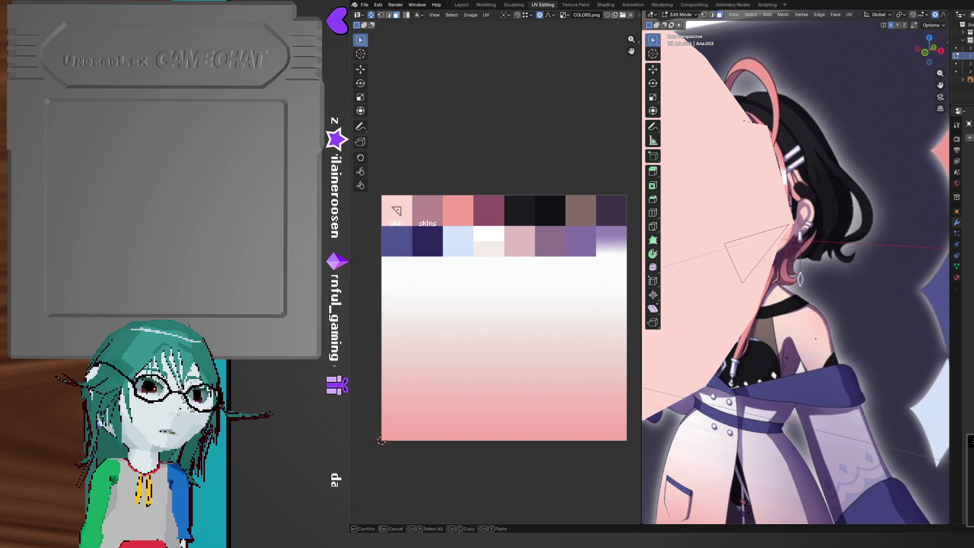
key(Return)
middle_drag(827, 261, 814, 260)
click(772, 247)
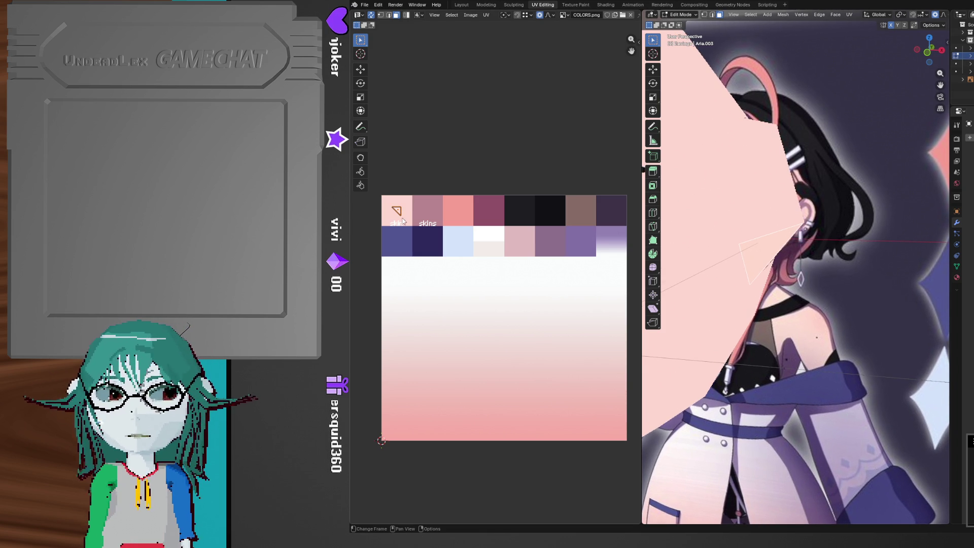
key(g)
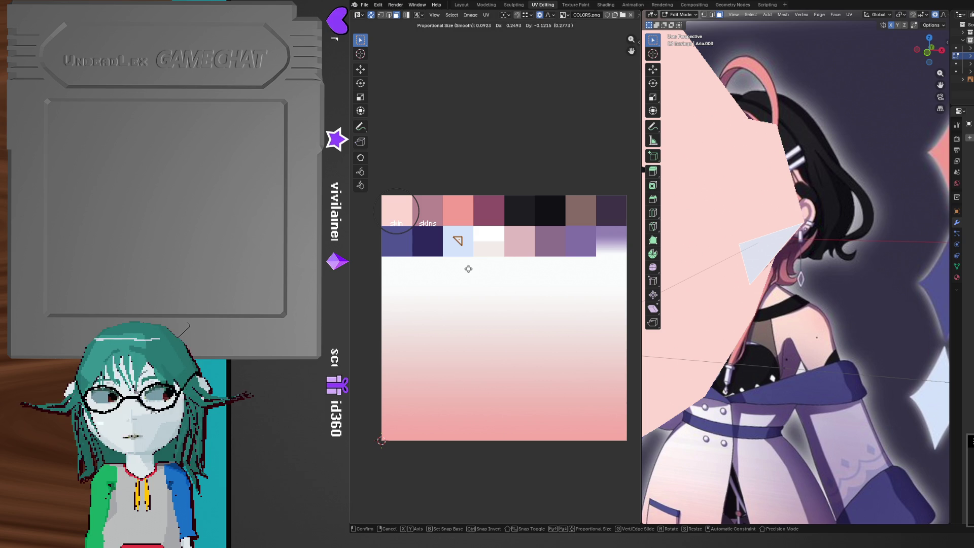
click(469, 269)
Switch to vertex select, view the triangle by the ear, and skip the music track
middle_drag(755, 300, 761, 303)
key(1)
middle_drag(760, 256, 748, 234)
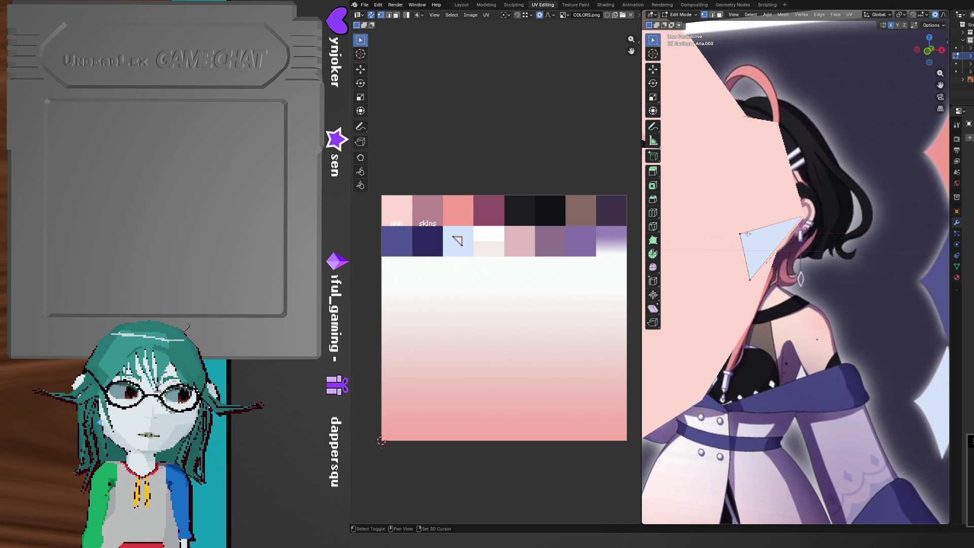
key(alt+Tab)
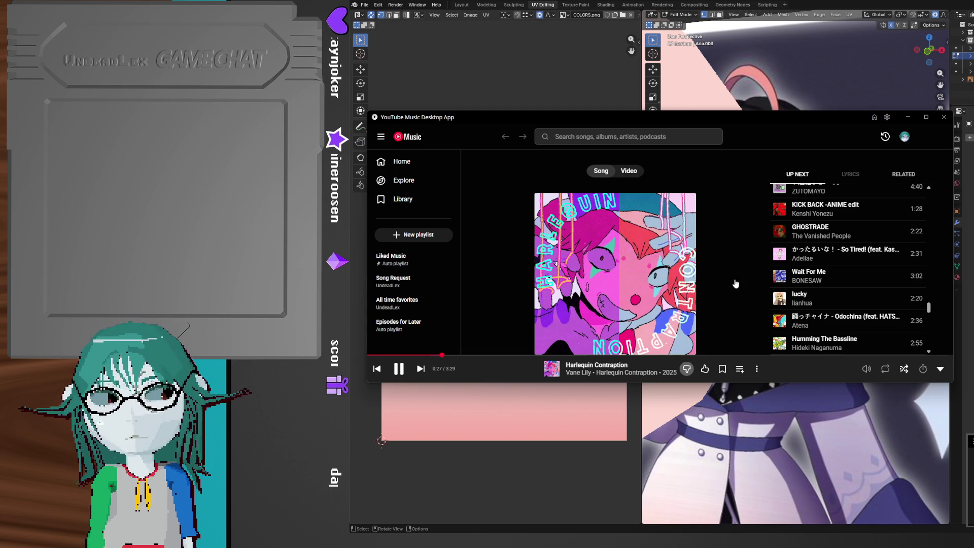
key(minus)
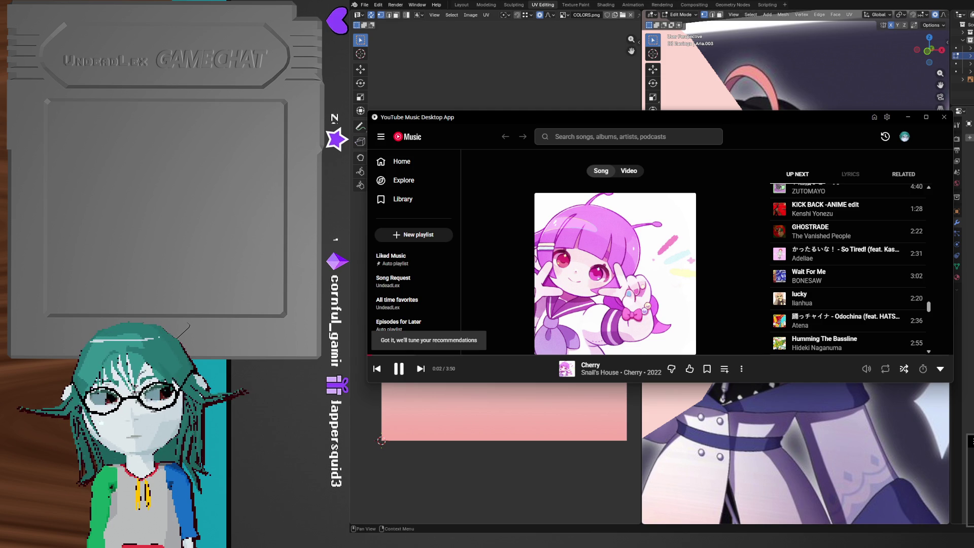
key(alt+Tab)
middle_drag(840, 285, 828, 289)
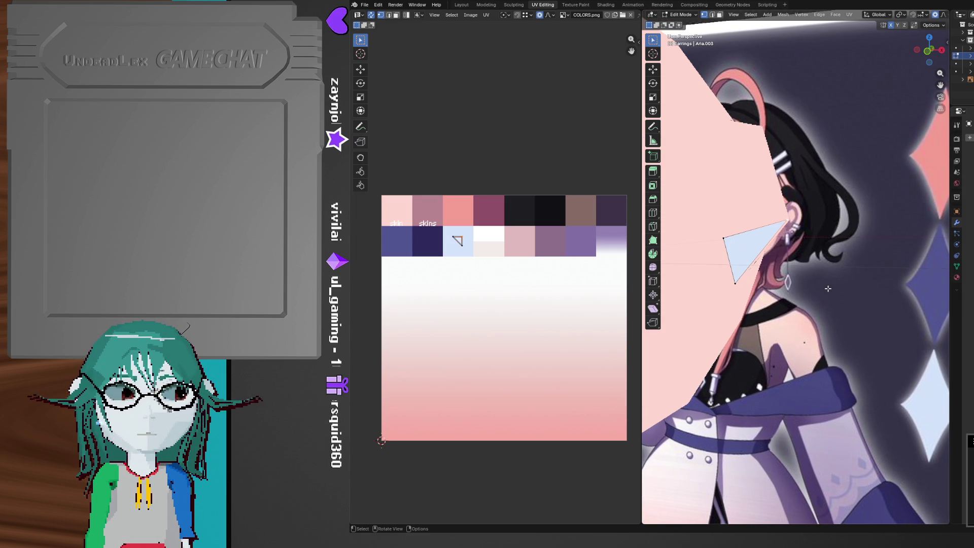
Slide one corner vertex of the earring triangle to reshape it
mouse_move(856, 206)
middle_down()
mouse_move(850, 271)
mouse_move(792, 269)
mouse_move(772, 251)
mouse_move(705, 296)
mouse_move(741, 263)
mouse_move(825, 274)
mouse_move(826, 255)
mouse_move(808, 286)
middle_up()
key(shift+v)
click(803, 280)
In face mode, move the earring face out beside the ear along X, then Z, then Y
key(3)
key(g)
key(x)
click(854, 252)
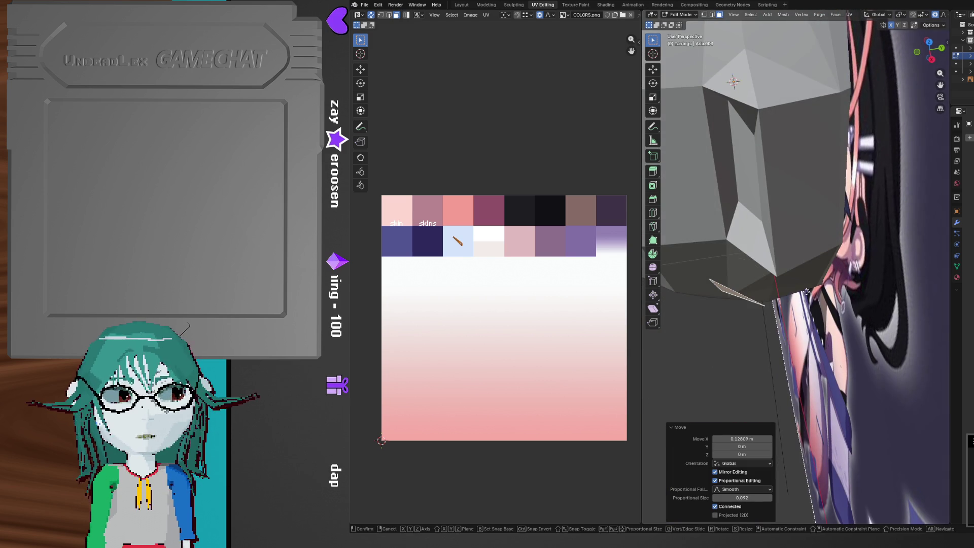
key(g)
key(z)
click(812, 281)
key(g)
key(y)
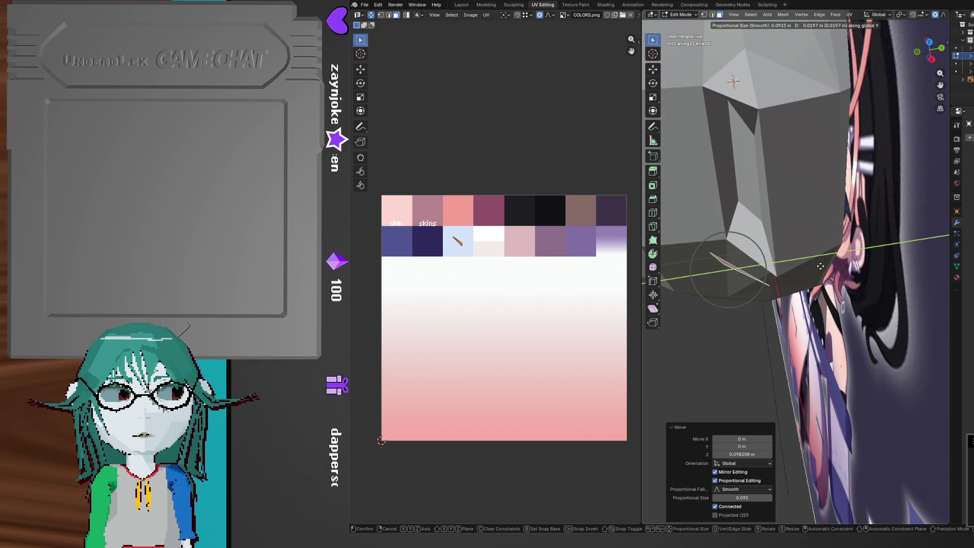
click(832, 264)
mouse_move(832, 265)
middle_down()
mouse_move(856, 238)
mouse_move(813, 266)
mouse_move(827, 231)
mouse_move(819, 248)
mouse_move(796, 218)
mouse_move(808, 205)
middle_up()
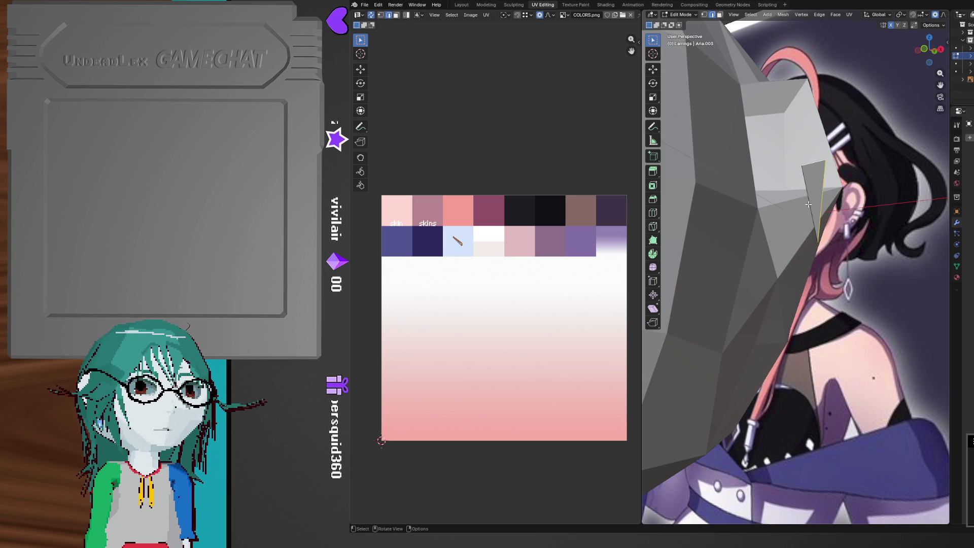
Select the earring's bottom vertex and, in front view, slide it to thin the triangle
mouse_move(808, 204)
middle_down()
mouse_move(787, 224)
mouse_move(815, 229)
mouse_move(803, 246)
middle_up()
key(1)
click(803, 245)
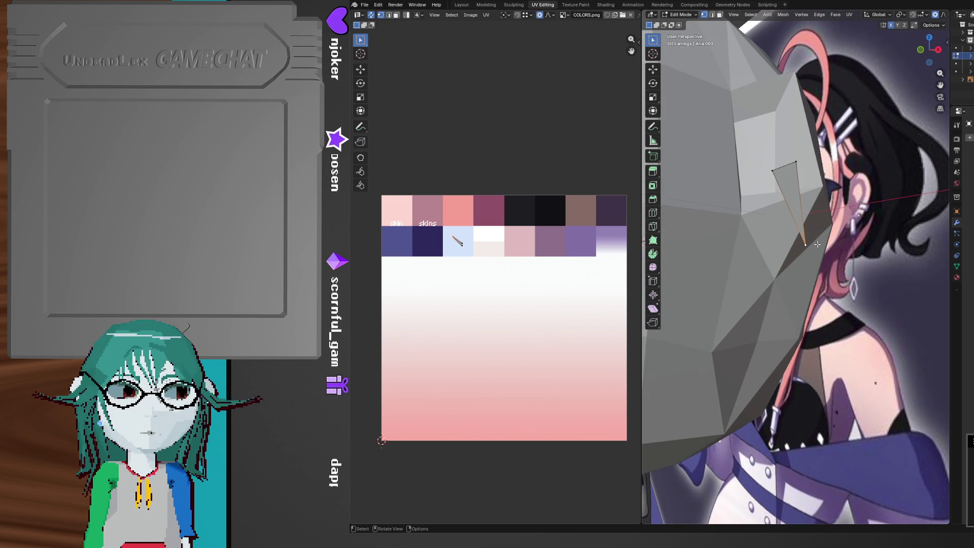
click(938, 49)
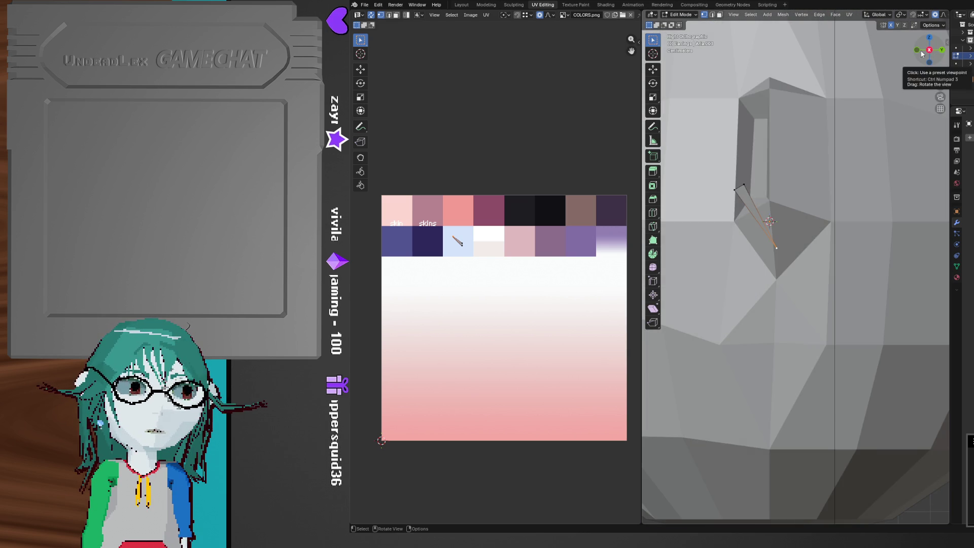
click(917, 49)
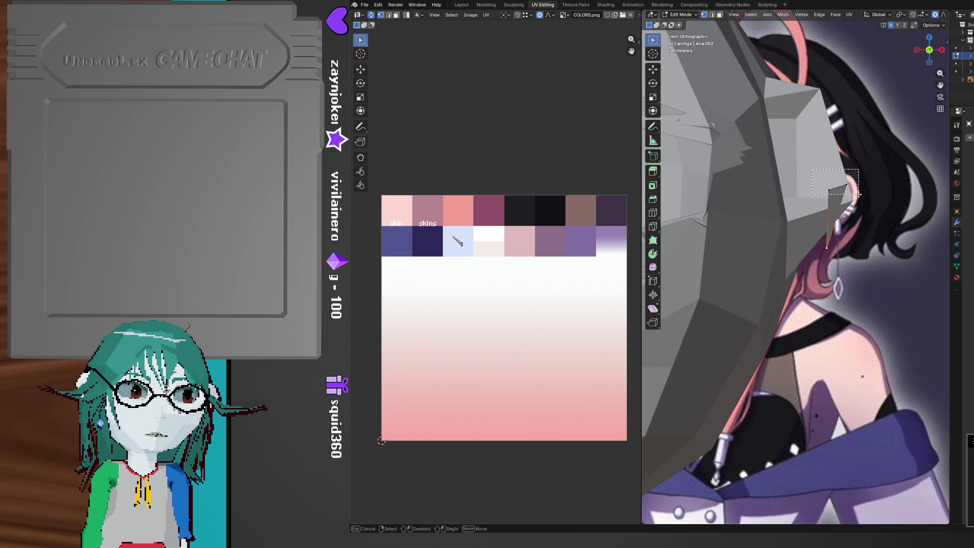
key(g)
key(g)
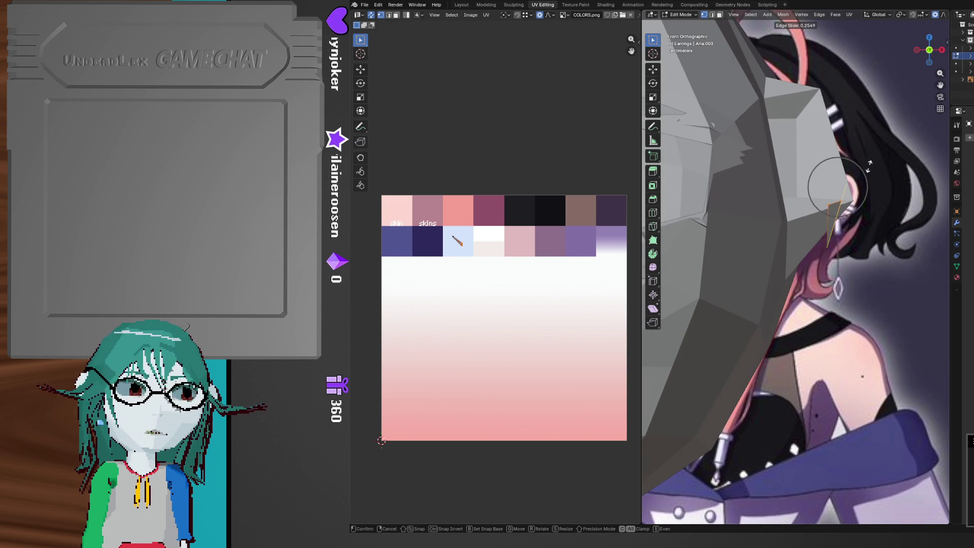
click(869, 168)
key(g)
key(g)
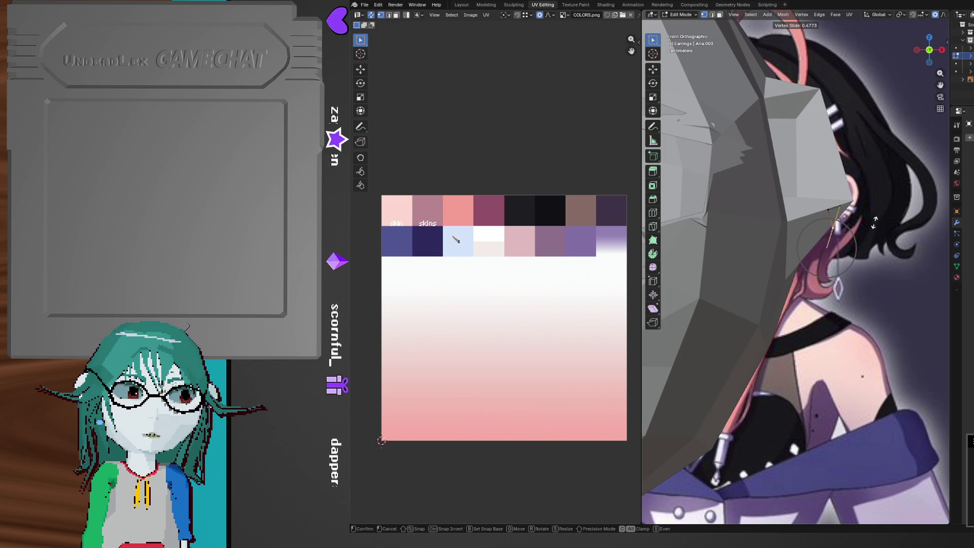
click(876, 215)
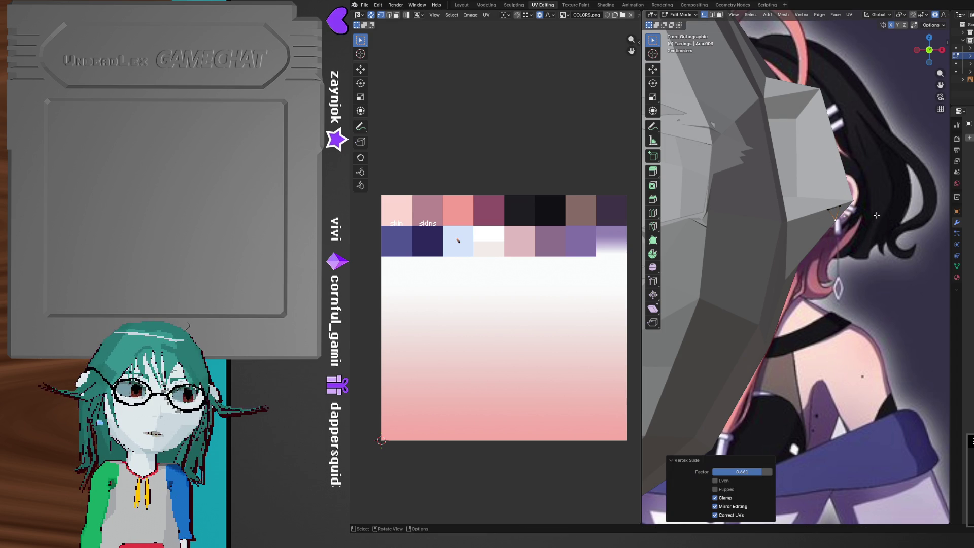
With proportional editing, lower the earring -0.017526 m along Z and move it 0.016498 m along Y
mouse_move(869, 221)
middle_down()
mouse_move(765, 227)
mouse_move(791, 207)
mouse_move(762, 183)
mouse_move(793, 188)
mouse_move(697, 209)
mouse_move(832, 218)
mouse_move(820, 290)
mouse_move(762, 207)
mouse_move(769, 231)
mouse_move(804, 259)
mouse_move(782, 257)
mouse_move(812, 259)
middle_up()
scroll(793, 205, up, 3)
click(930, 53)
key(g)
key(z)
click(704, 216)
key(g)
key(y)
click(820, 290)
key(g)
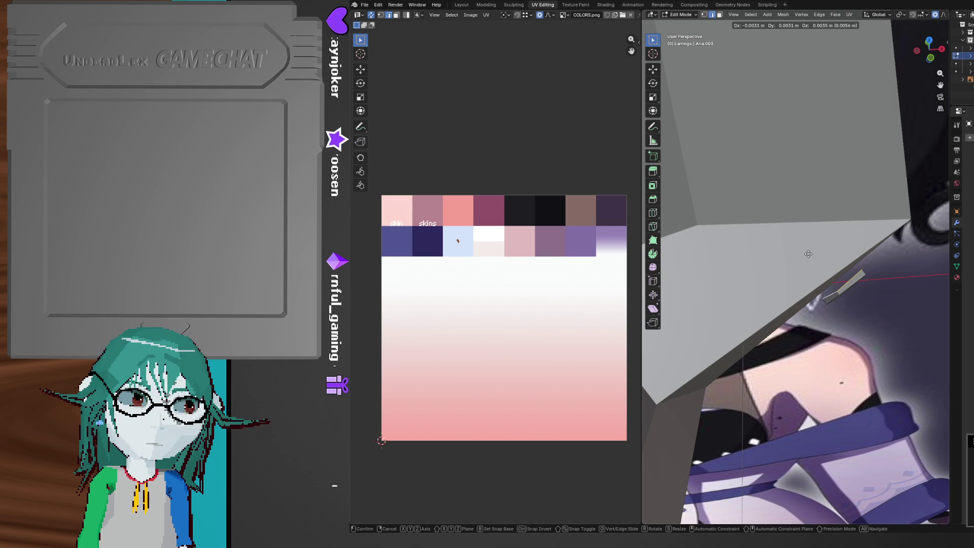
Finish moving the earring part along the Y axis
key(y)
click(805, 249)
mouse_move(805, 249)
middle_down()
mouse_move(794, 238)
mouse_move(813, 232)
middle_up()
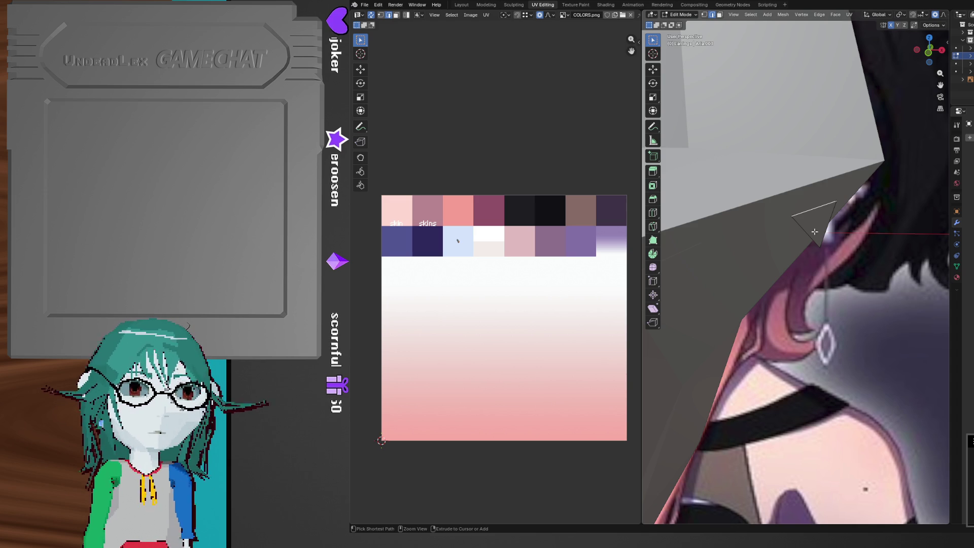
Extrude the earring geometry twice along Y to give it thickness
middle_drag(814, 239, 827, 266)
key(g)
key(y)
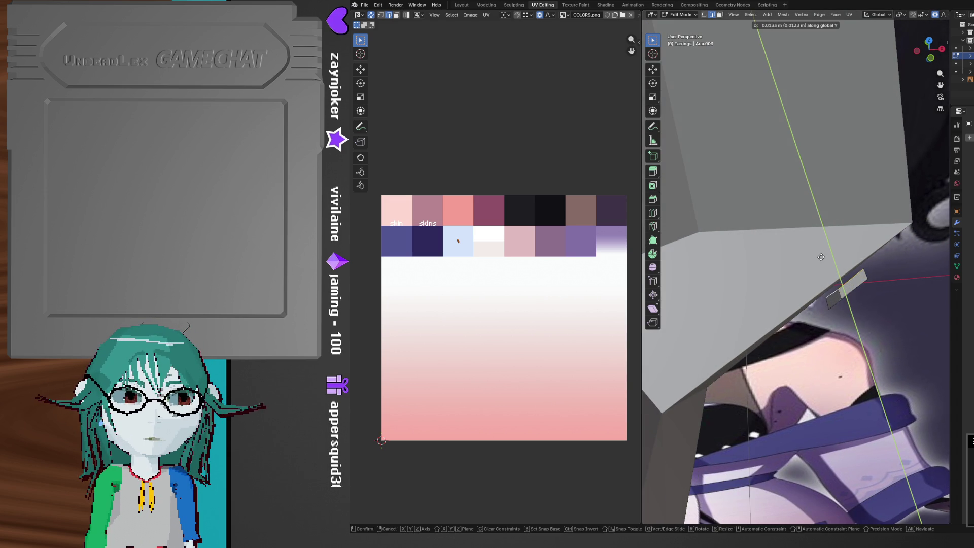
click(821, 254)
mouse_move(821, 254)
middle_down()
mouse_move(814, 248)
mouse_move(824, 272)
mouse_move(803, 276)
middle_up()
key(e)
key(y)
click(822, 264)
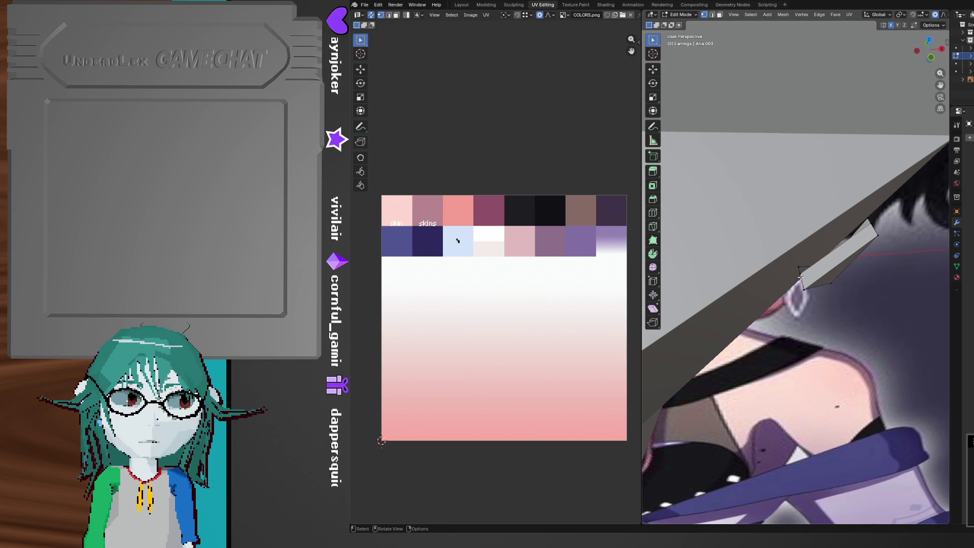
Merge the extruded earring vertices, including those by the top vertex
key(m)
click(800, 271)
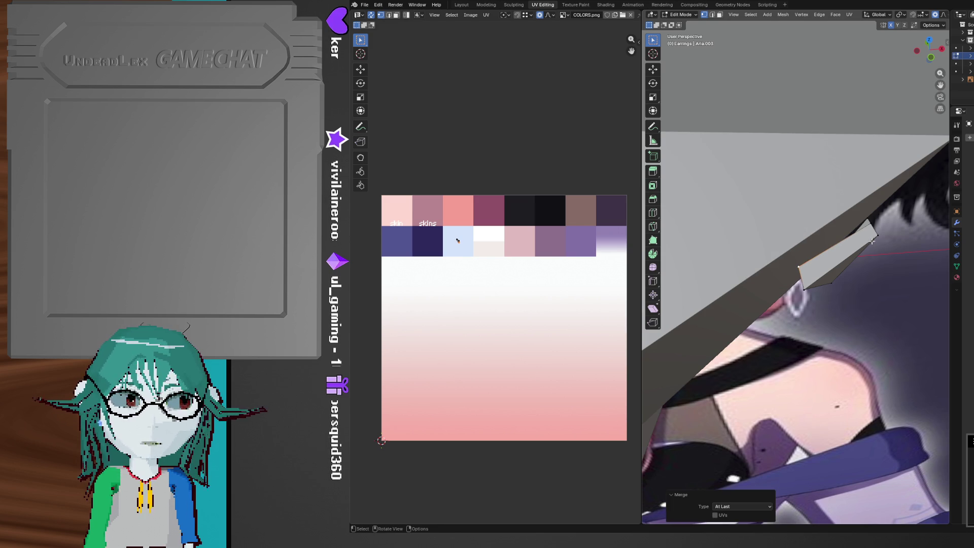
shift+click(869, 218)
key(m)
click(869, 219)
mouse_move(870, 219)
middle_down()
mouse_move(799, 149)
mouse_move(828, 134)
mouse_move(812, 158)
mouse_move(767, 168)
mouse_move(765, 180)
mouse_move(765, 154)
mouse_move(732, 243)
mouse_move(756, 274)
mouse_move(826, 320)
mouse_move(786, 305)
mouse_move(798, 289)
mouse_move(808, 293)
middle_up()
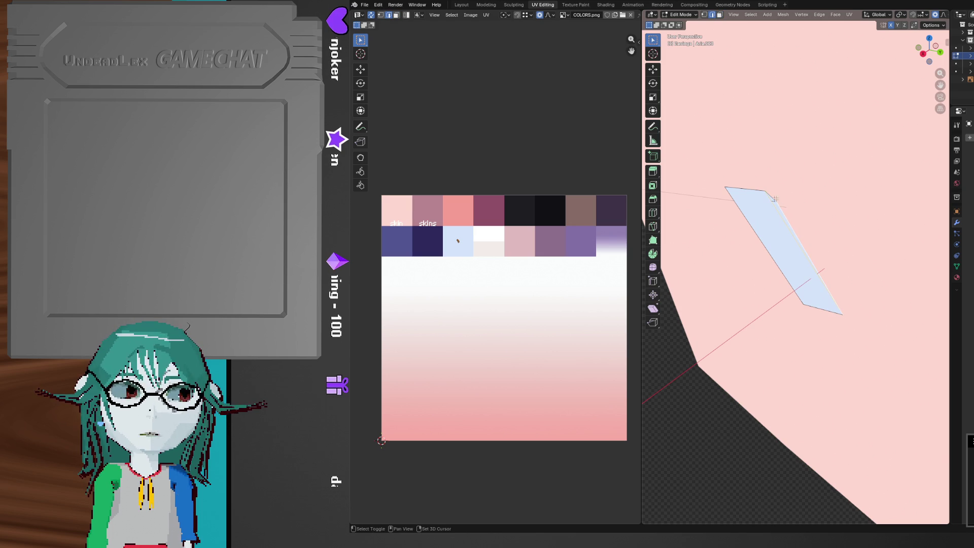
Select the earring face and inspect it beside the ear and hair
mouse_move(780, 252)
middle_down()
mouse_move(911, 211)
mouse_move(846, 243)
mouse_move(854, 239)
middle_up()
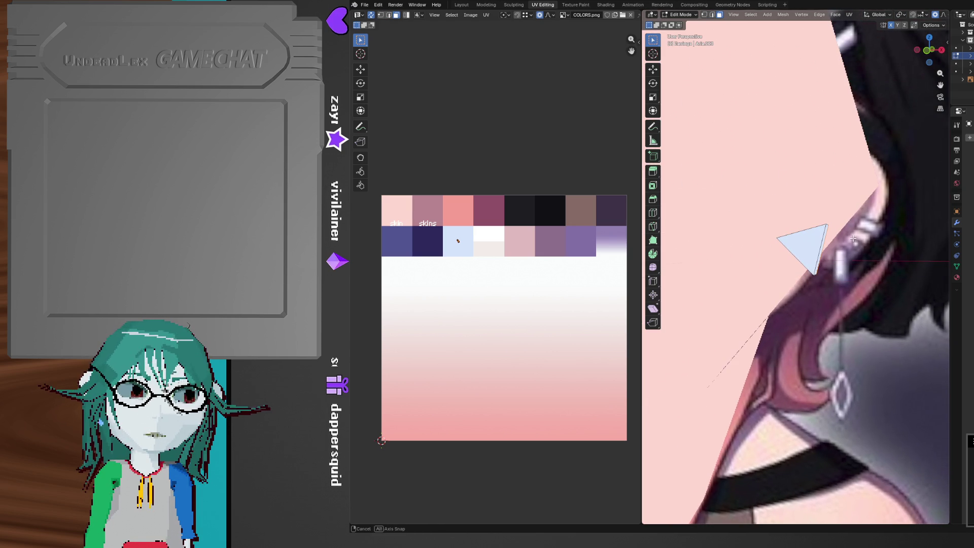
middle_drag(760, 204, 756, 228)
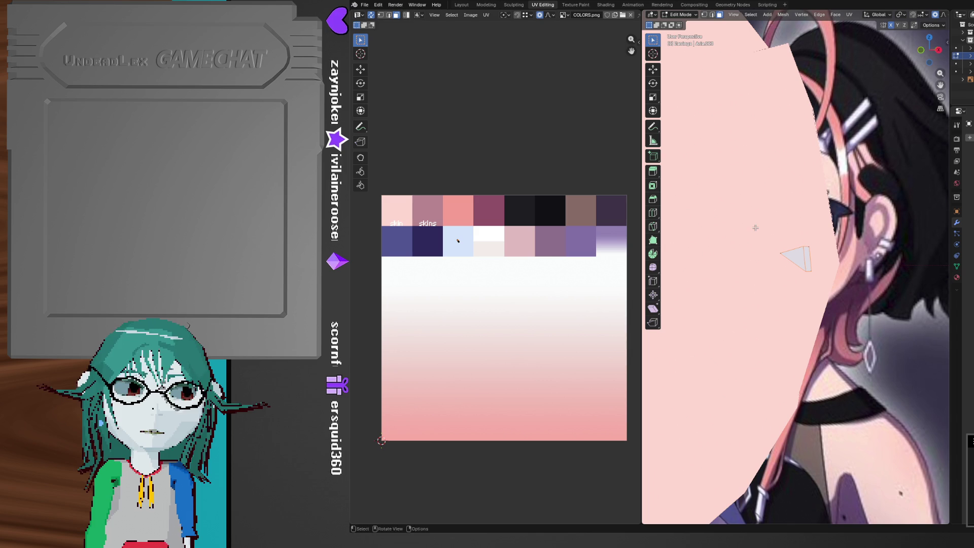
drag(843, 285, 843, 284)
mouse_move(843, 285)
middle_down()
mouse_move(800, 285)
mouse_move(857, 308)
mouse_move(871, 301)
middle_up()
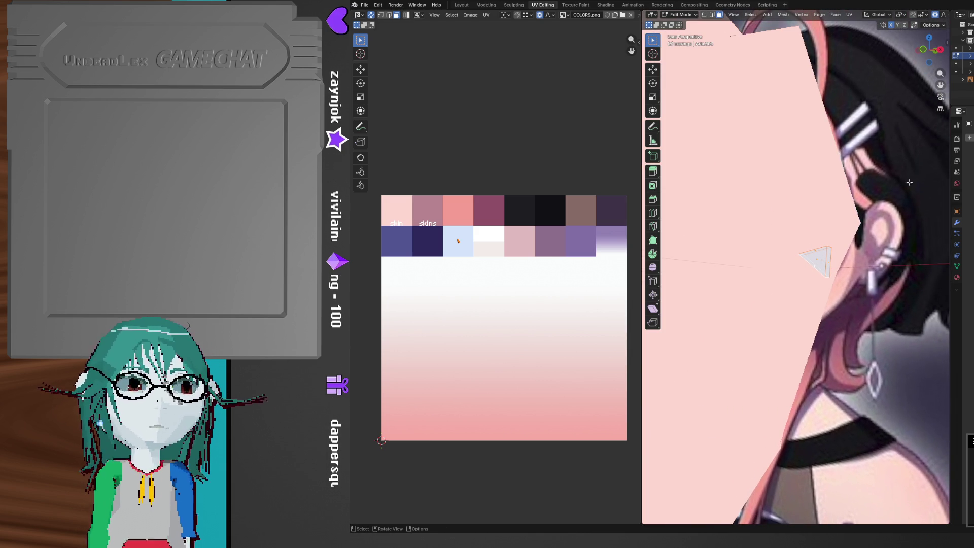
middle_drag(818, 308, 865, 269)
key(alt+Tab)
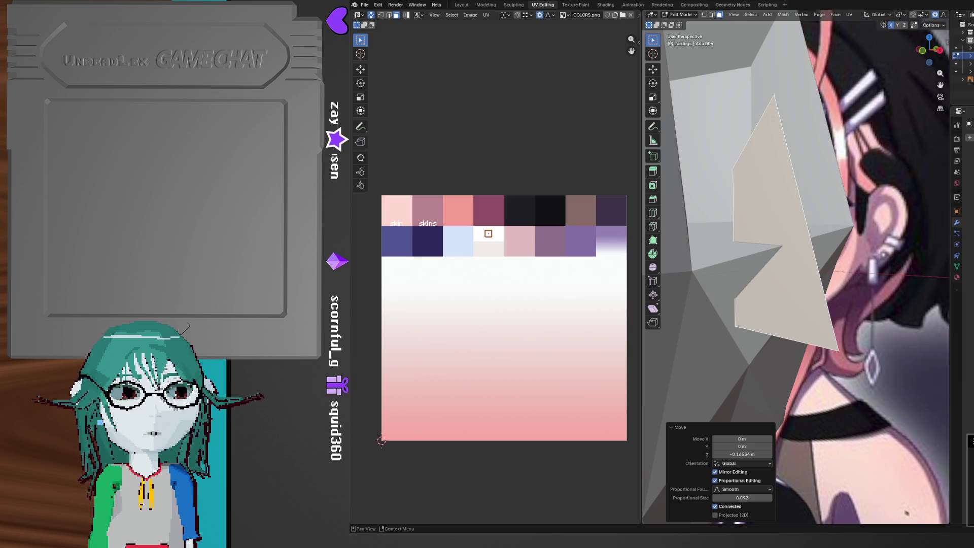
Return to Blender and begin rotating the earring faces around the Z axis
key(alt+Tab)
middle_drag(857, 334, 892, 327)
key(r)
key(z)
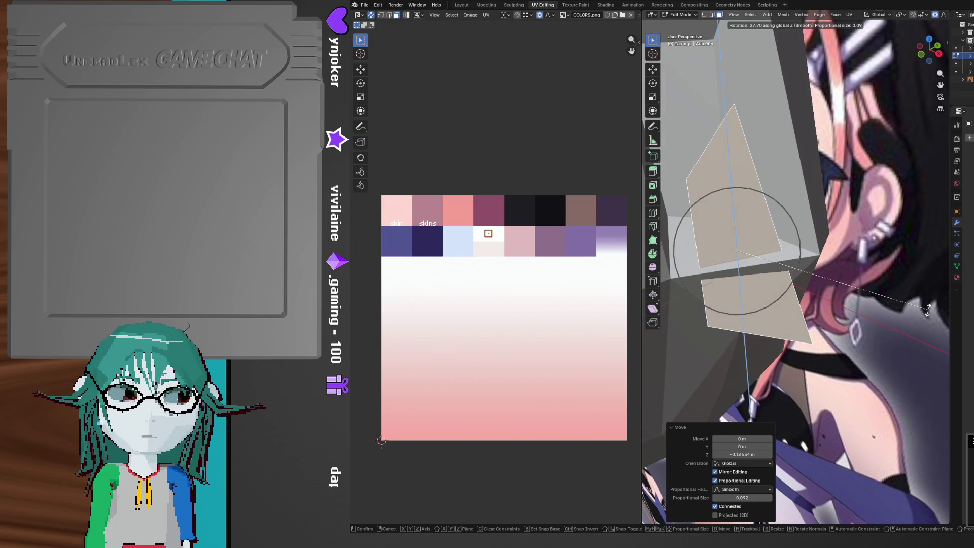
Finish the Z rotation and slide two earring corner vertices along their edges, one to 0.236
click(942, 304)
middle_drag(802, 203, 763, 173)
click(744, 128)
middle_drag(744, 128, 740, 161)
key(shift+v)
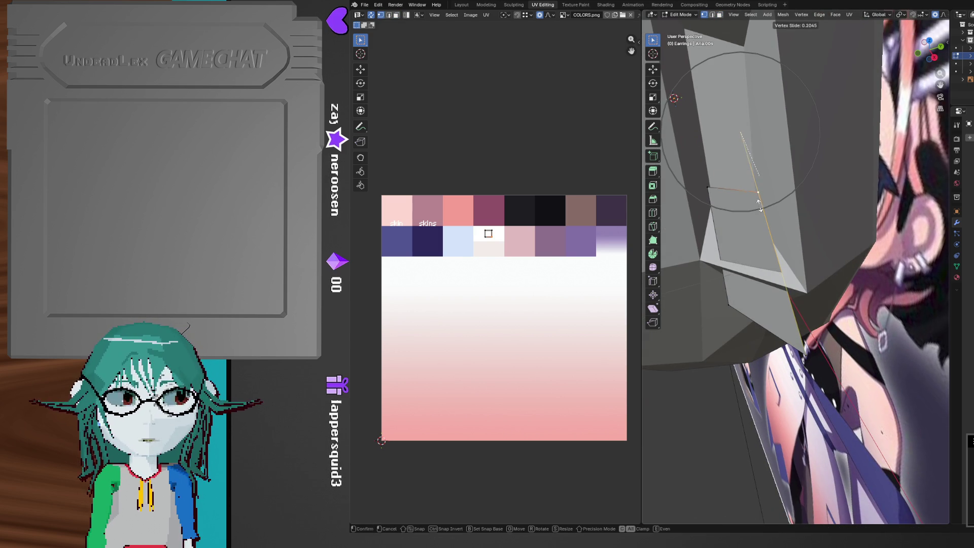
click(762, 213)
middle_drag(763, 213, 791, 234)
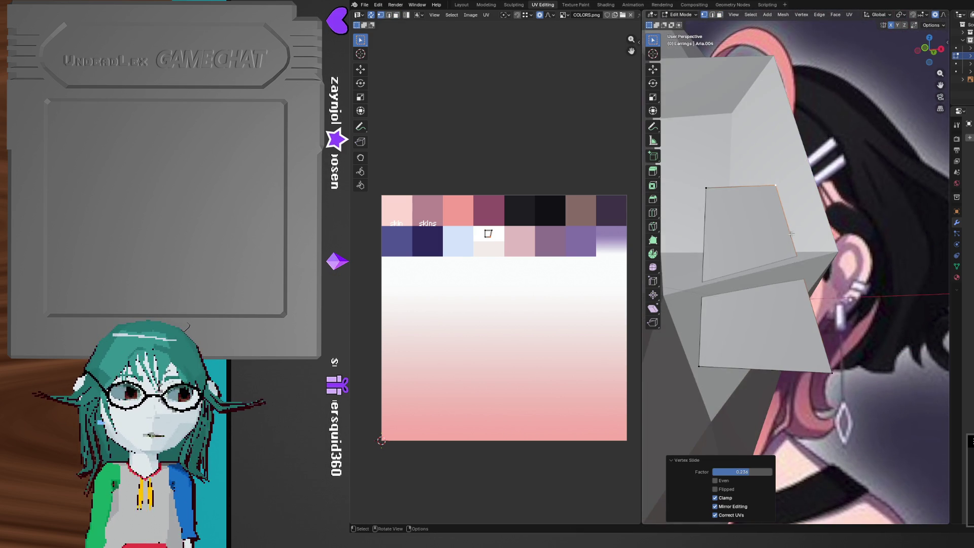
click(830, 362)
key(shift+v)
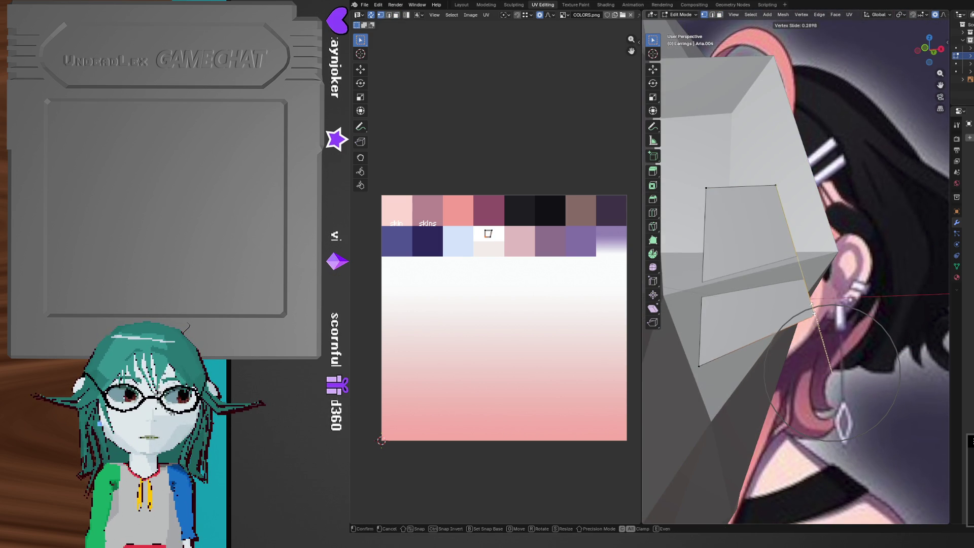
click(812, 306)
mouse_move(812, 306)
middle_down()
mouse_move(762, 258)
mouse_move(794, 256)
mouse_move(809, 271)
middle_up()
Rotate the two earring faces around Y, then by -44.1°
key(3)
key(r)
key(y)
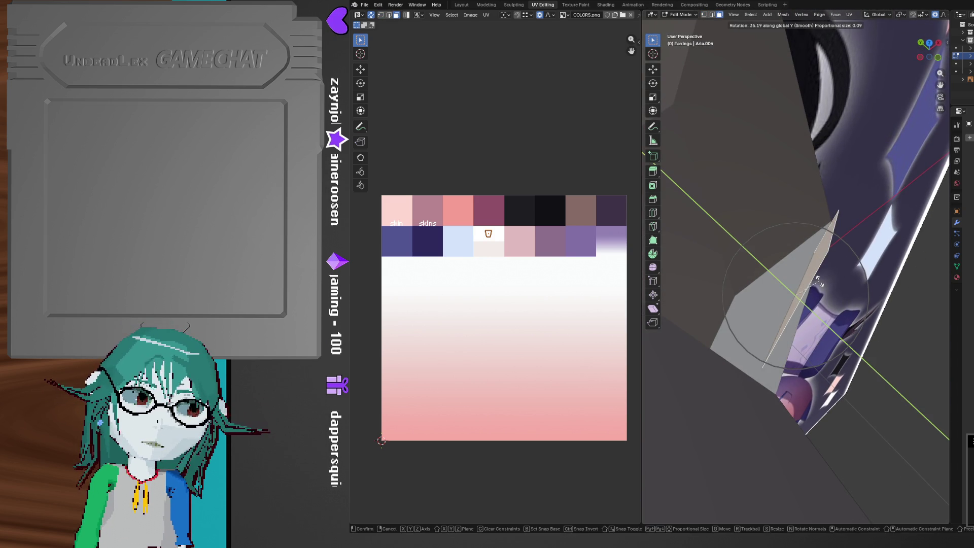
click(814, 279)
scroll(814, 287, up, 5)
middle_drag(814, 287, 810, 308)
key(r)
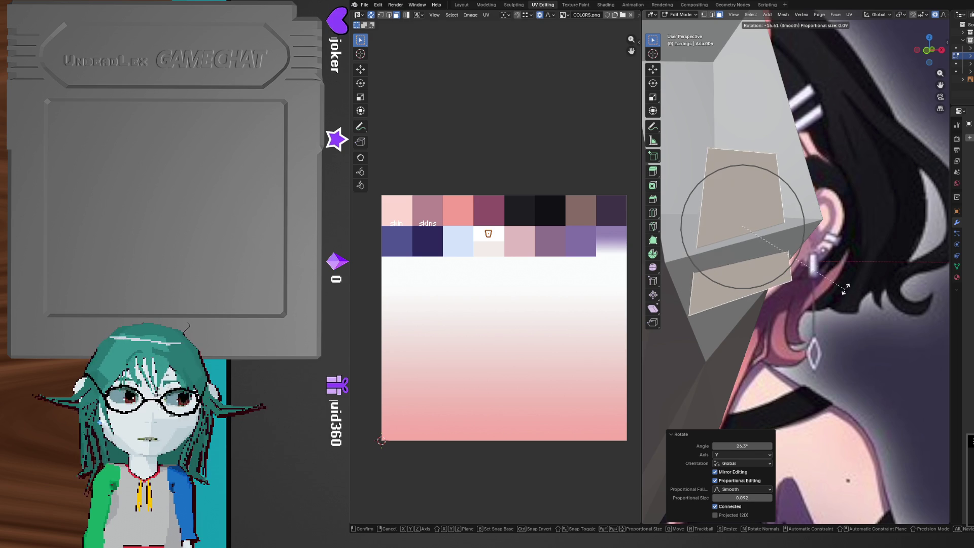
click(861, 235)
Tilt the earring face -6.01° around Z and -25.2° around Y
mouse_move(861, 235)
middle_down()
mouse_move(858, 343)
mouse_move(886, 327)
middle_up()
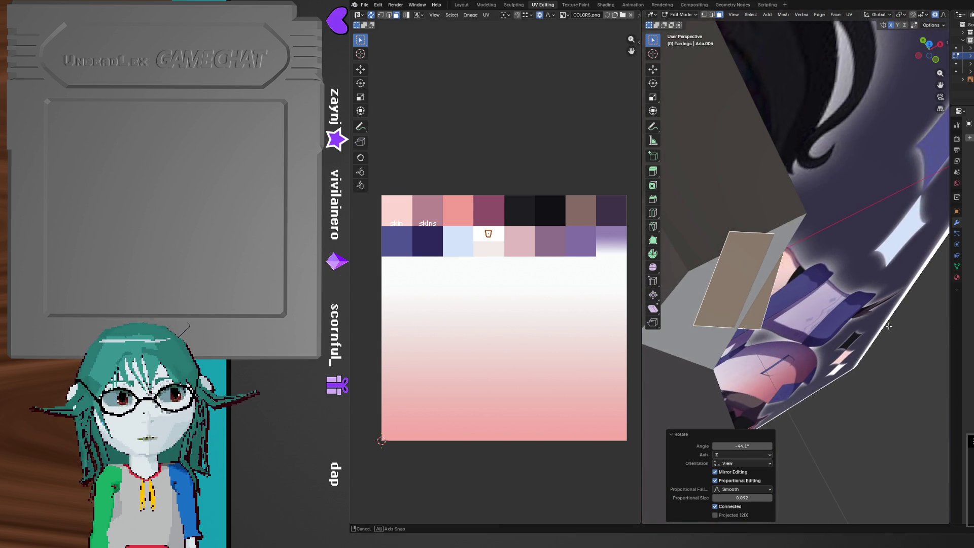
key(r)
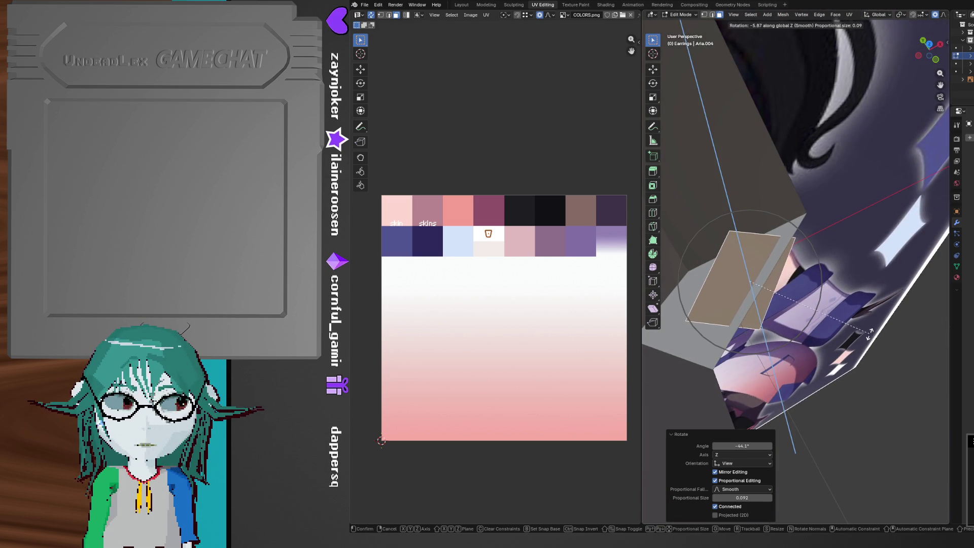
click(870, 333)
middle_drag(869, 333, 804, 280)
key(r)
key(x)
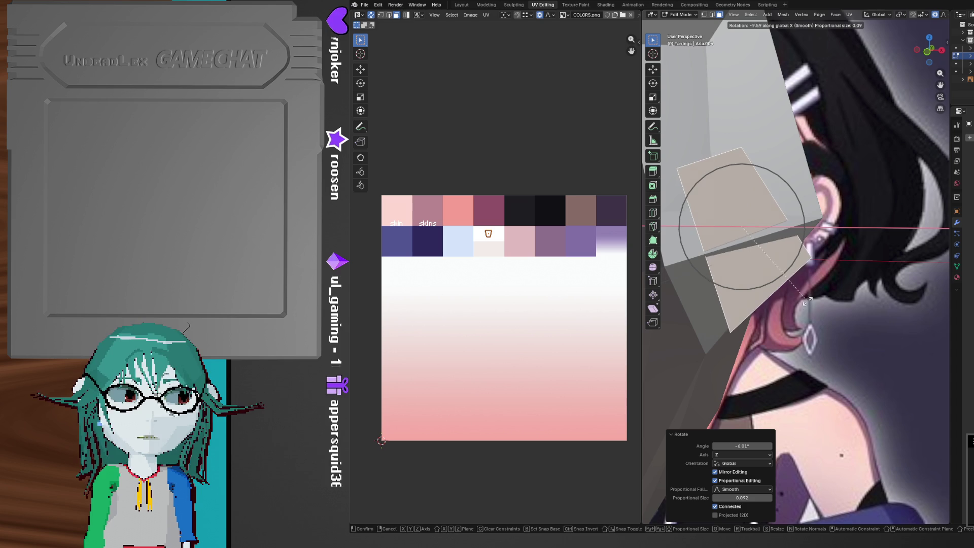
key(y)
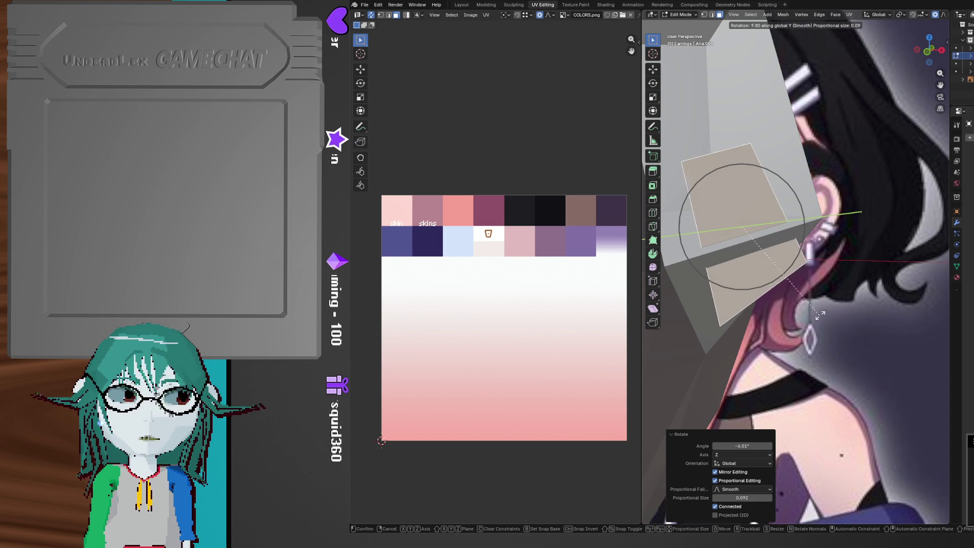
click(831, 247)
Slide an earring edge to 0.777 and rotate the earring face once more
middle_drag(831, 248, 776, 223)
key(r)
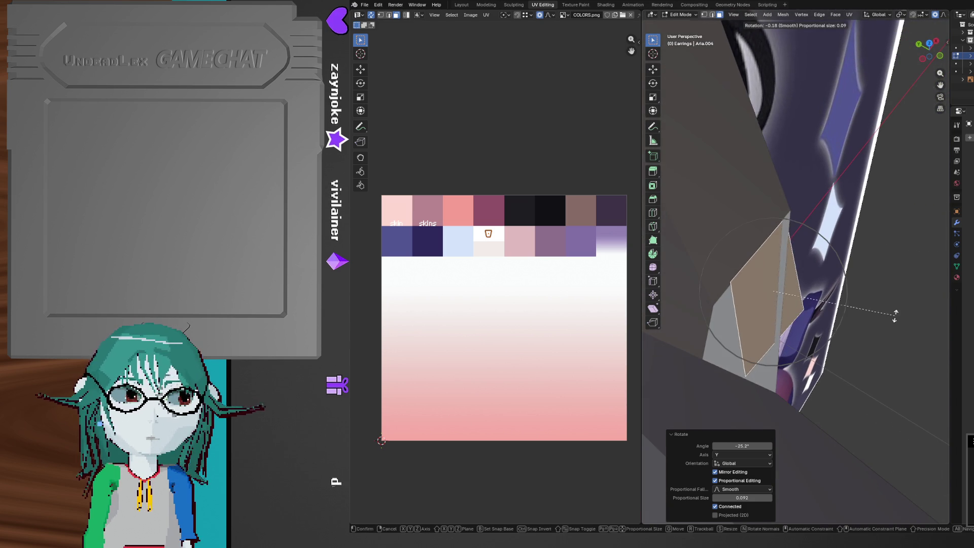
key(z)
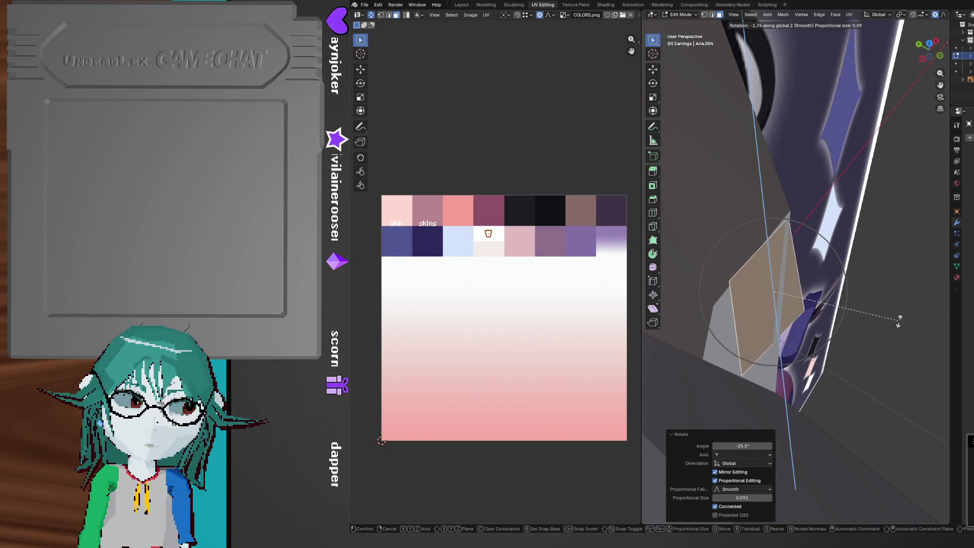
right_click(924, 311)
mouse_move(924, 311)
middle_down()
mouse_move(721, 282)
mouse_move(766, 304)
mouse_move(792, 284)
mouse_move(805, 237)
middle_up()
key(g)
key(g)
click(784, 306)
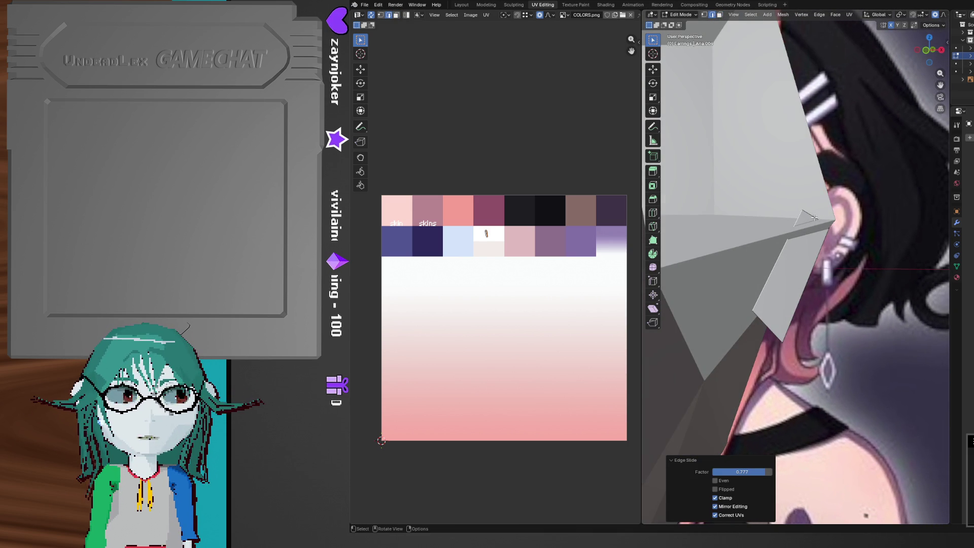
click(808, 248)
middle_drag(800, 261, 730, 265)
key(r)
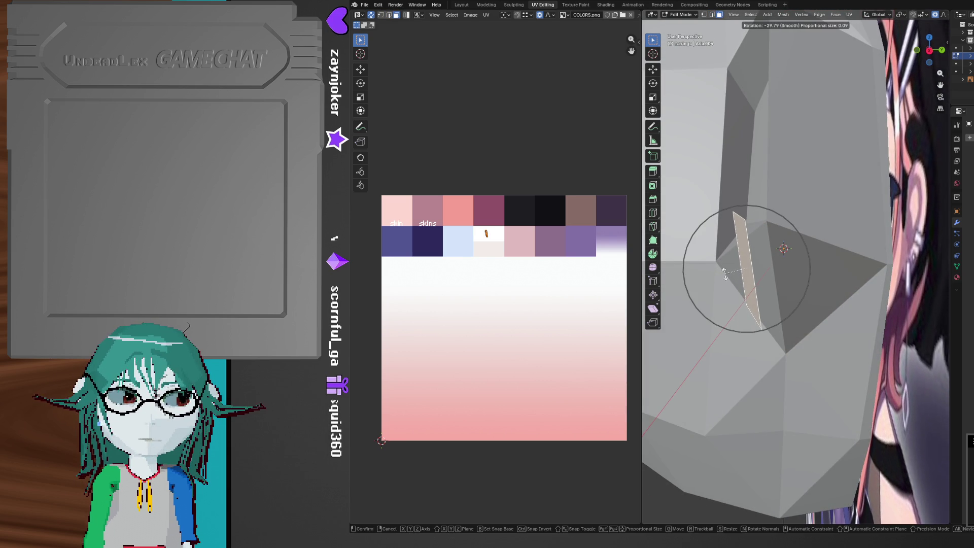
click(725, 272)
mouse_move(726, 272)
middle_down()
mouse_move(862, 296)
mouse_move(766, 311)
mouse_move(816, 303)
mouse_move(793, 295)
middle_up()
Shift the earring face along Y, then reselect the earring face
key(g)
key(y)
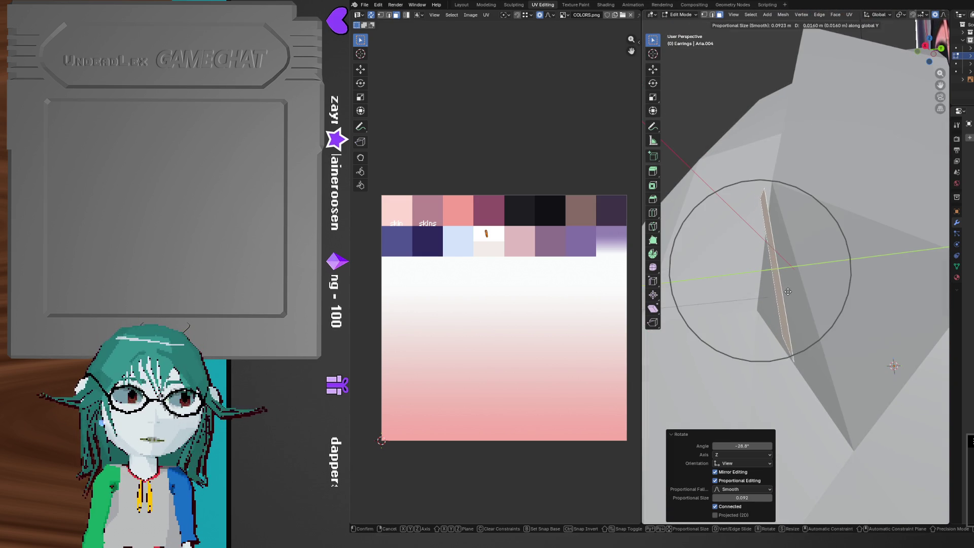
click(788, 292)
mouse_move(788, 292)
middle_down()
mouse_move(812, 216)
mouse_move(799, 212)
mouse_move(768, 260)
middle_up()
key(r)
right_click(788, 277)
click(816, 224)
Nudge the earring face down along Z and adjust it twice along X
key(g)
key(z)
click(799, 222)
key(g)
key(x)
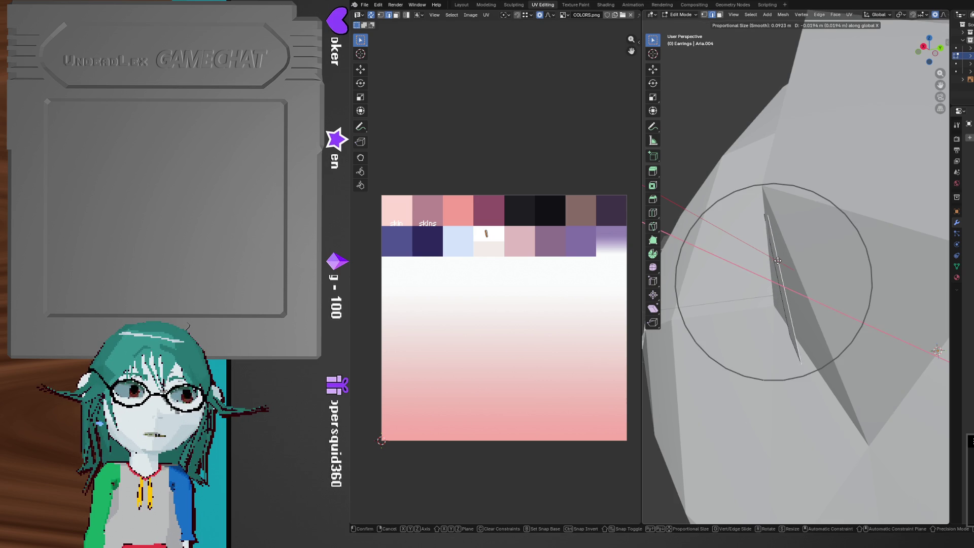
click(777, 260)
middle_drag(778, 260, 842, 281)
key(g)
key(x)
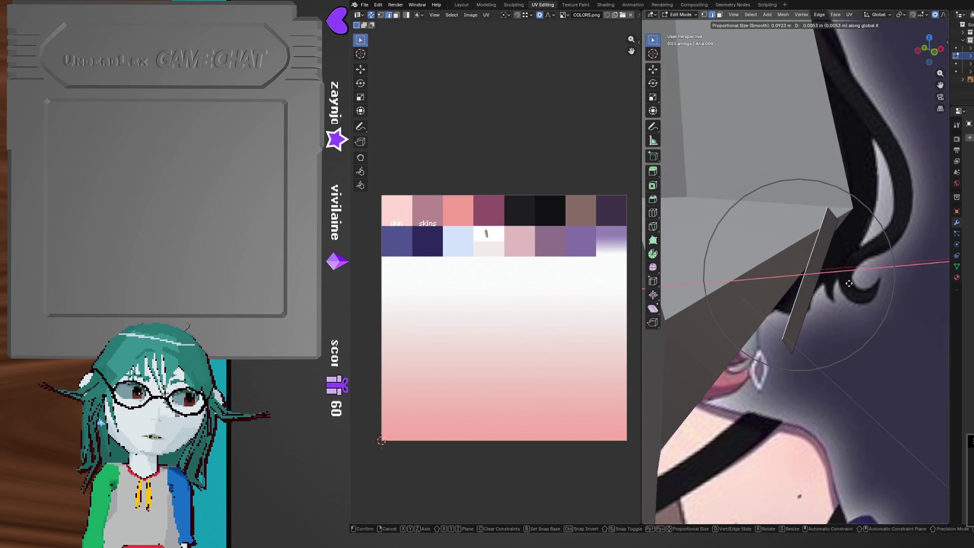
click(848, 283)
Slide the earring's top edge and move the piece along Y
click(837, 226)
key(g)
key(g)
click(811, 293)
mouse_move(811, 293)
middle_down()
mouse_move(769, 181)
mouse_move(794, 308)
middle_up()
key(g)
key(y)
click(765, 196)
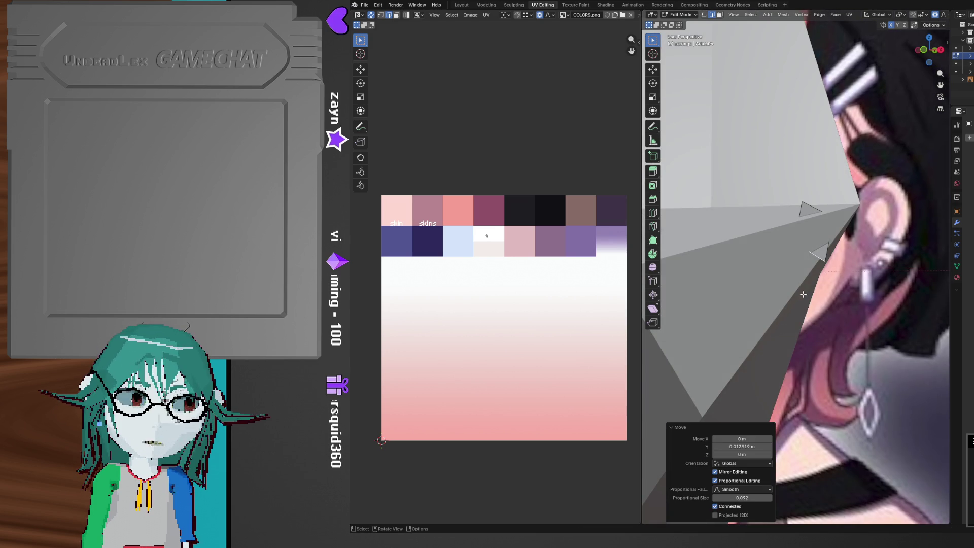
Rotate the earring piece 13.5° with proportional falloff, then shift it along Y
mouse_move(803, 220)
middle_down()
mouse_move(790, 221)
mouse_move(877, 234)
middle_up()
key(r)
key(o)
click(877, 247)
key(g)
key(y)
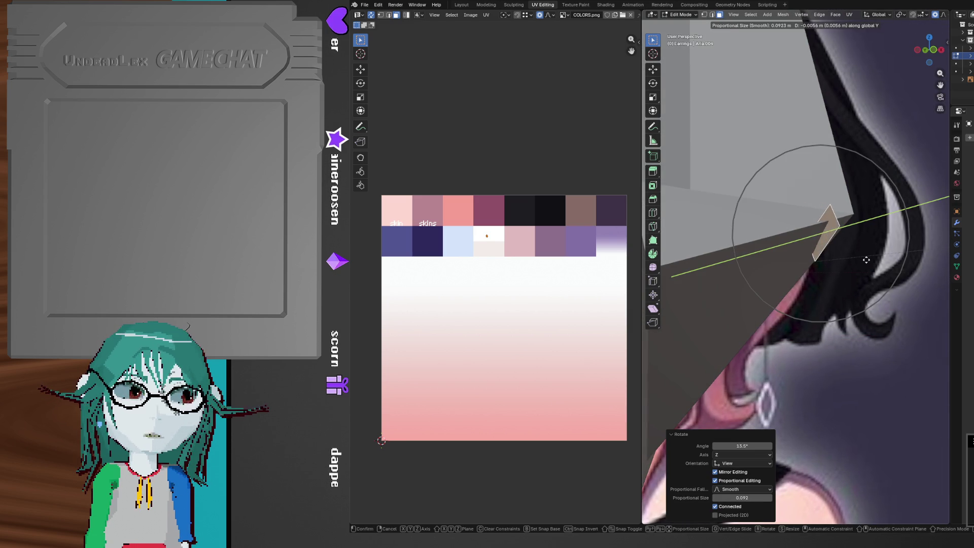
click(866, 260)
Rotate the earring piece 17.7° and move it about 0.0152 m along Y
mouse_move(866, 260)
middle_down()
mouse_move(822, 240)
mouse_move(816, 352)
mouse_move(752, 238)
middle_up()
key(r)
click(817, 244)
key(r)
right_click(808, 342)
click(756, 251)
key(g)
key(y)
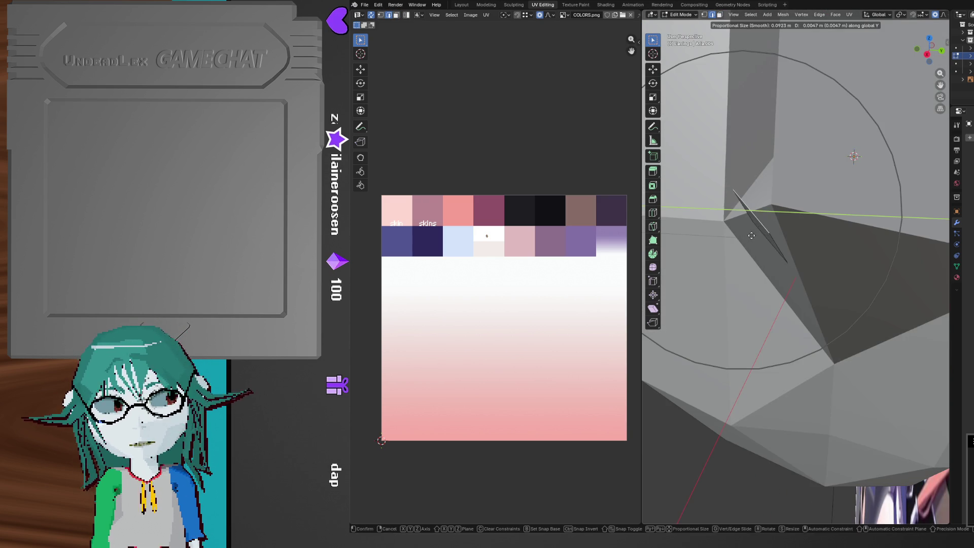
scroll(753, 235, up, 16)
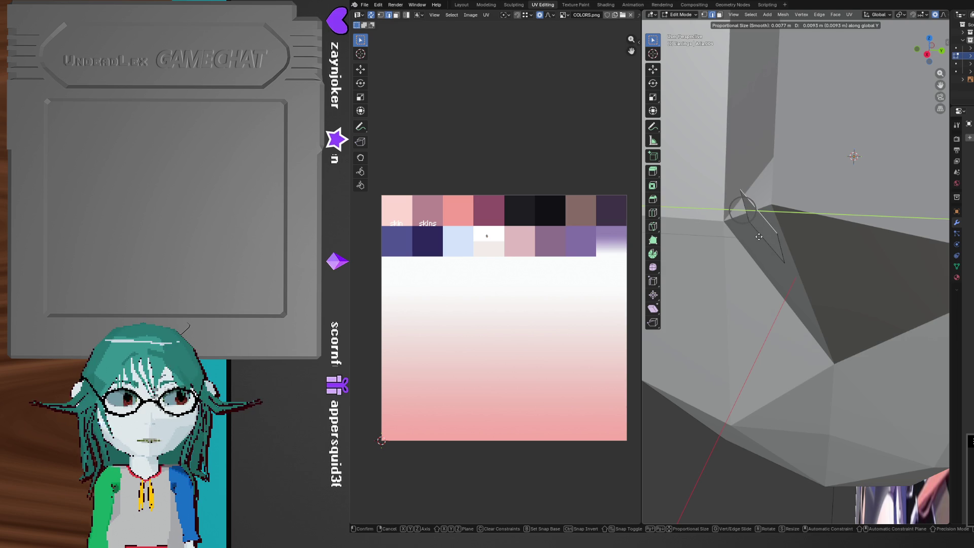
click(761, 237)
Move the earring vertex along Z, then along Y
mouse_move(760, 237)
middle_down()
mouse_move(828, 117)
mouse_move(863, 153)
mouse_move(853, 219)
middle_up()
middle_drag(851, 168, 819, 173)
key(g)
key(z)
click(823, 181)
key(g)
key(z)
key(z)
key(z)
key(y)
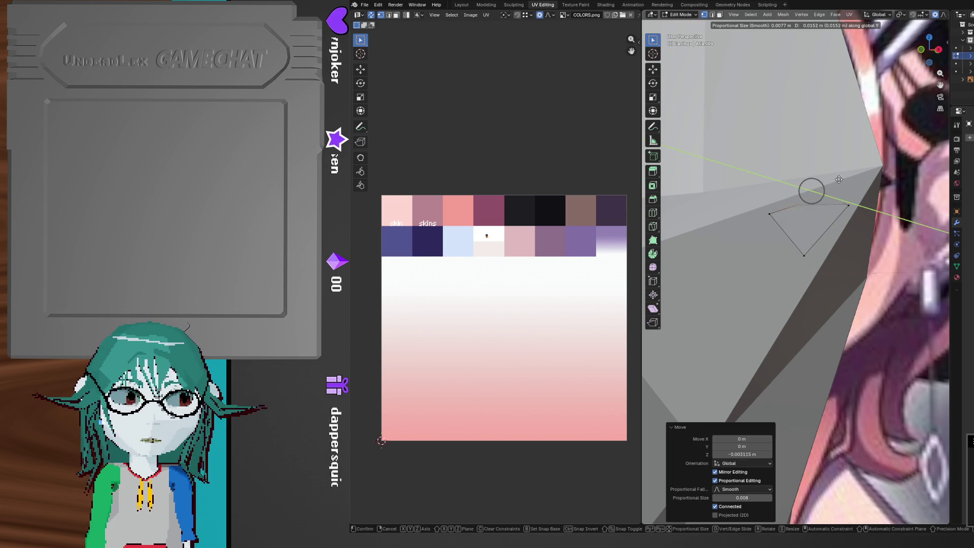
click(844, 179)
Fine-tune the earring vertex with further moves along Y, X and Y
middle_drag(843, 179, 773, 232)
key(g)
key(y)
click(762, 235)
mouse_move(762, 235)
middle_down()
mouse_move(827, 169)
mouse_move(795, 264)
mouse_move(784, 256)
mouse_move(881, 228)
mouse_move(918, 239)
mouse_move(872, 257)
middle_up()
key(g)
key(x)
click(825, 173)
key(g)
key(y)
click(788, 256)
Make two more small Y-axis adjustments to the earring vertex
middle_drag(876, 262, 877, 259)
key(g)
key(y)
click(875, 259)
key(g)
key(y)
click(875, 259)
middle_drag(875, 259, 834, 251)
Move the lower-left earring vertex down along Z and along Y, then return to Object Mode
click(832, 249)
key(g)
key(z)
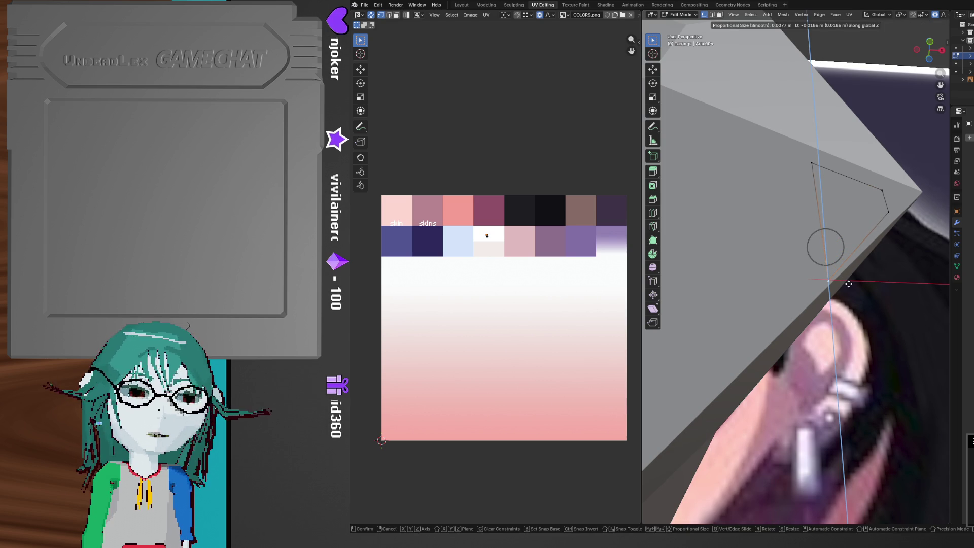
click(848, 284)
mouse_move(848, 283)
middle_down()
mouse_move(830, 313)
mouse_move(852, 283)
mouse_move(887, 278)
middle_up()
key(g)
key(y)
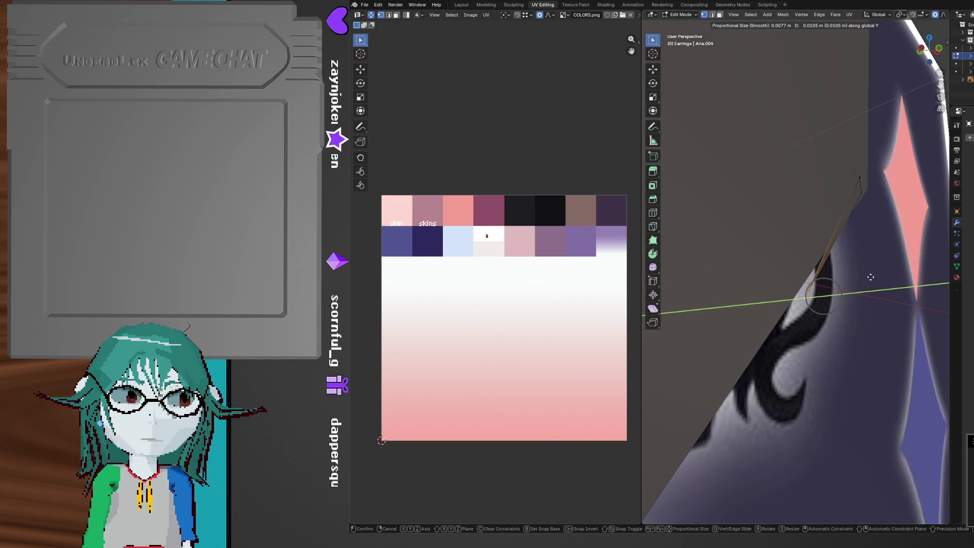
click(860, 276)
middle_drag(860, 276, 895, 304)
key(g)
key(x)
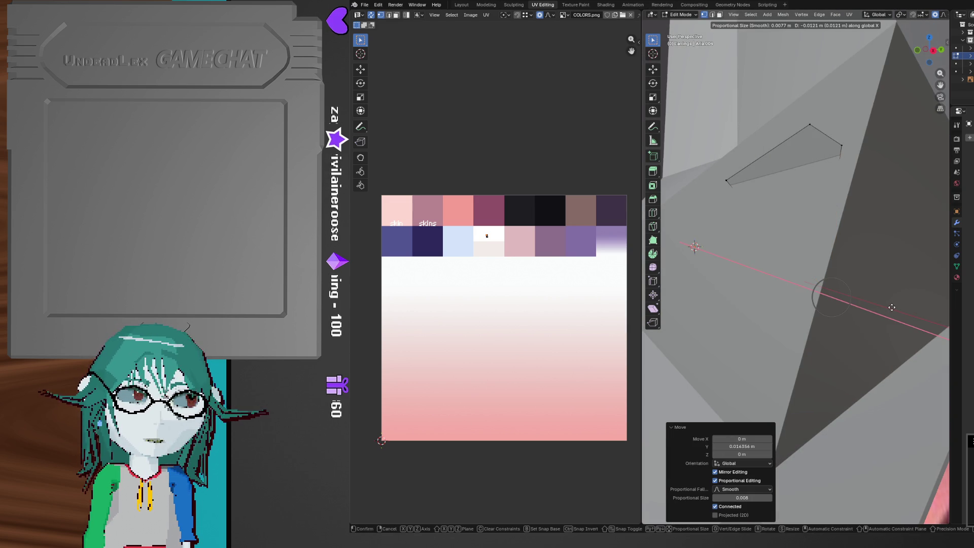
key(Escape)
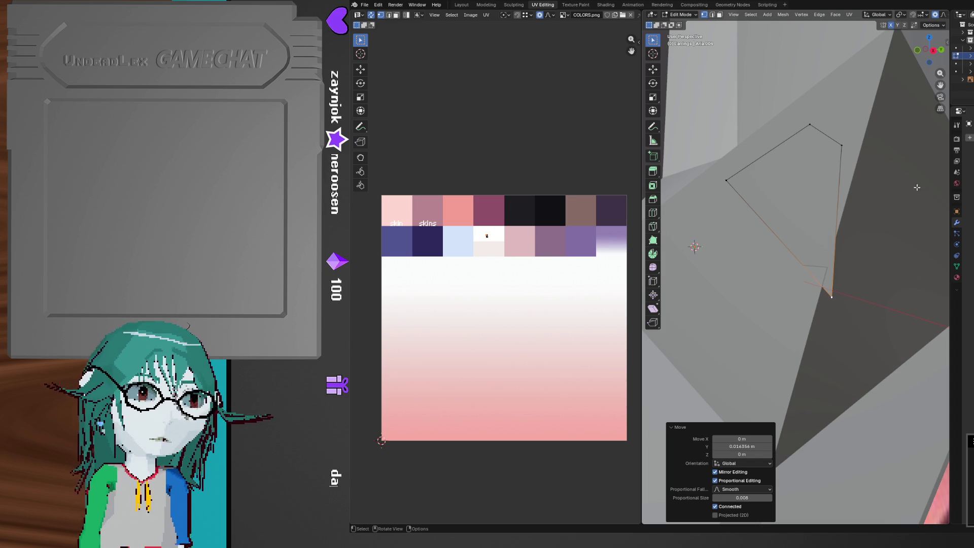
key(Tab)
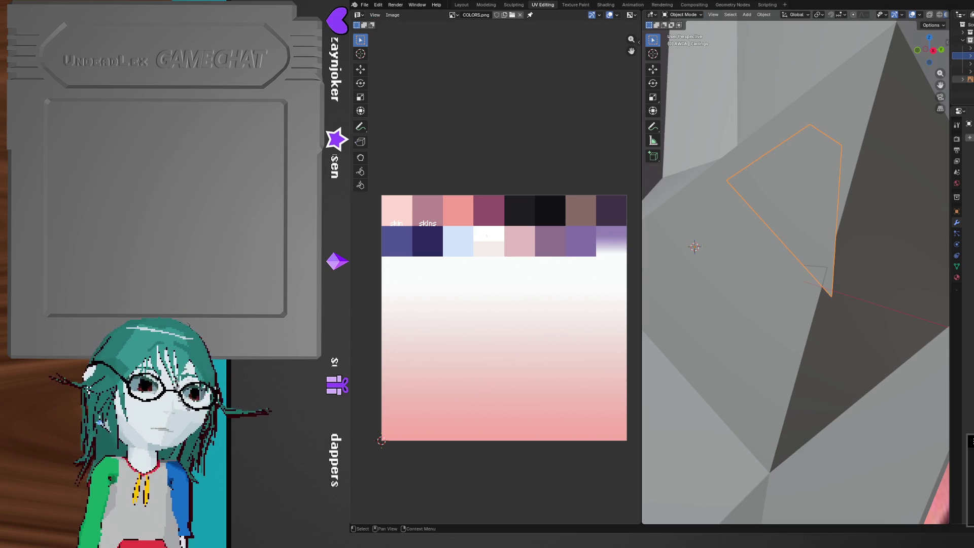
Enter Edit Mode on Aria's head and knife-cut a thin bar outline near the ear
click(964, 49)
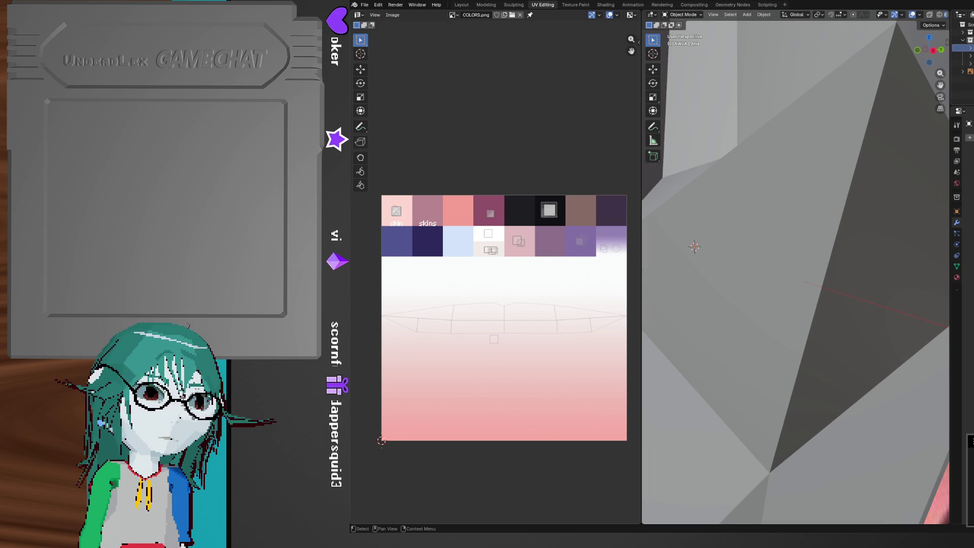
key(Tab)
middle_drag(893, 152, 857, 203)
key(k)
click(830, 207)
click(868, 215)
click(798, 217)
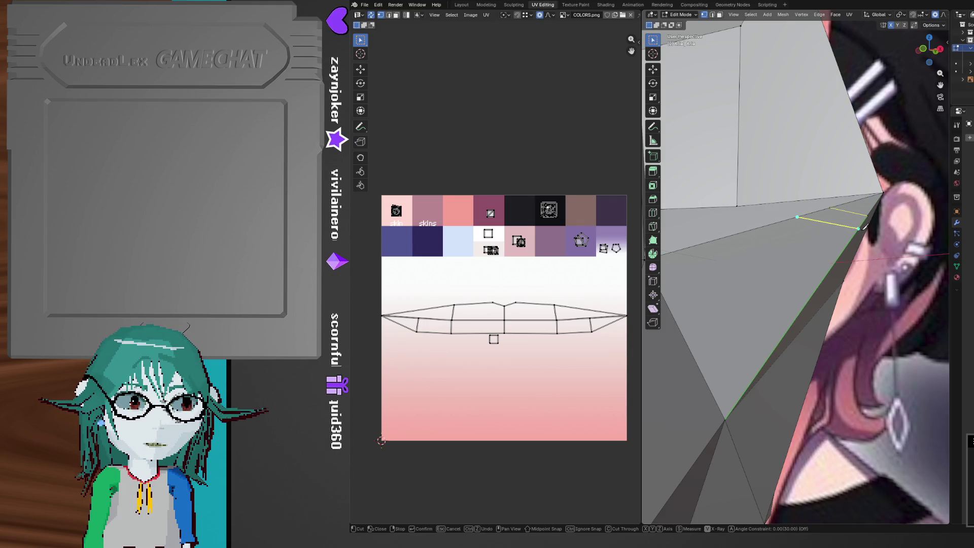
shift+middle_drag(778, 268, 815, 230)
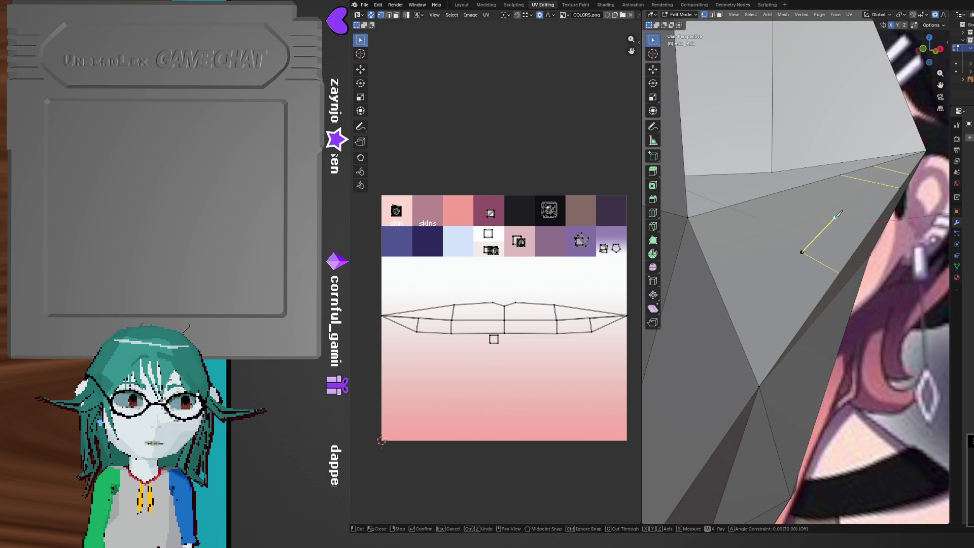
click(811, 219)
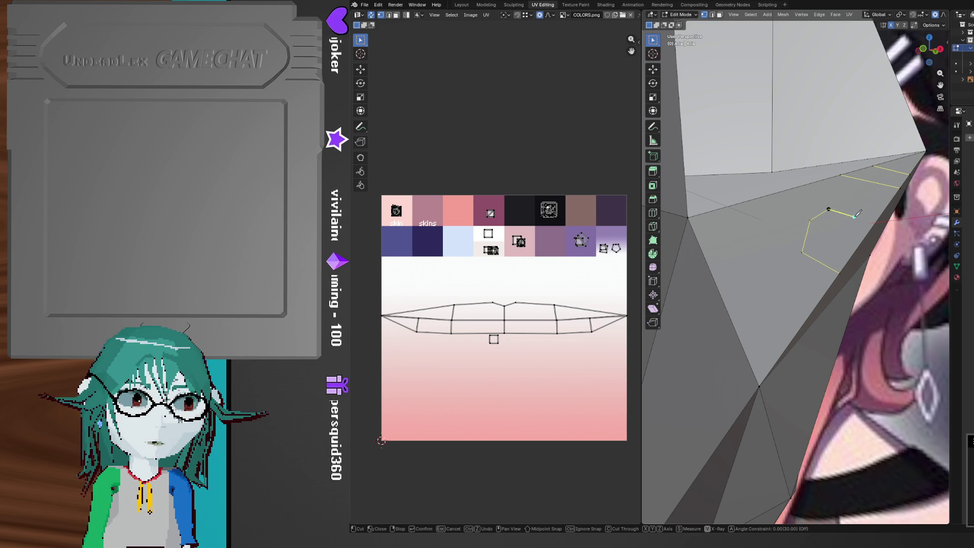
click(872, 222)
key(Return)
Slide the new cut's edge and a vertex into better positions
drag(796, 205, 836, 260)
key(g)
key(g)
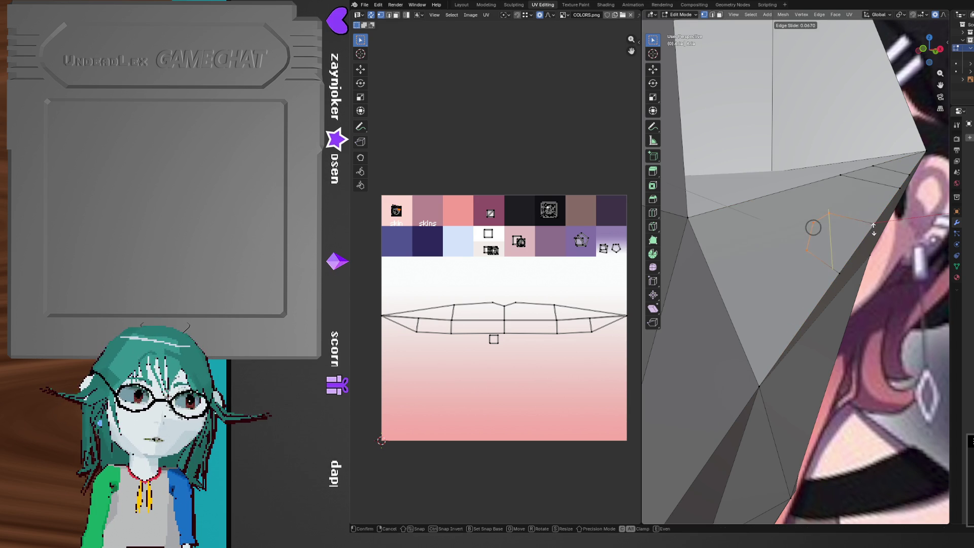
click(813, 228)
click(829, 222)
key(g)
key(g)
click(854, 212)
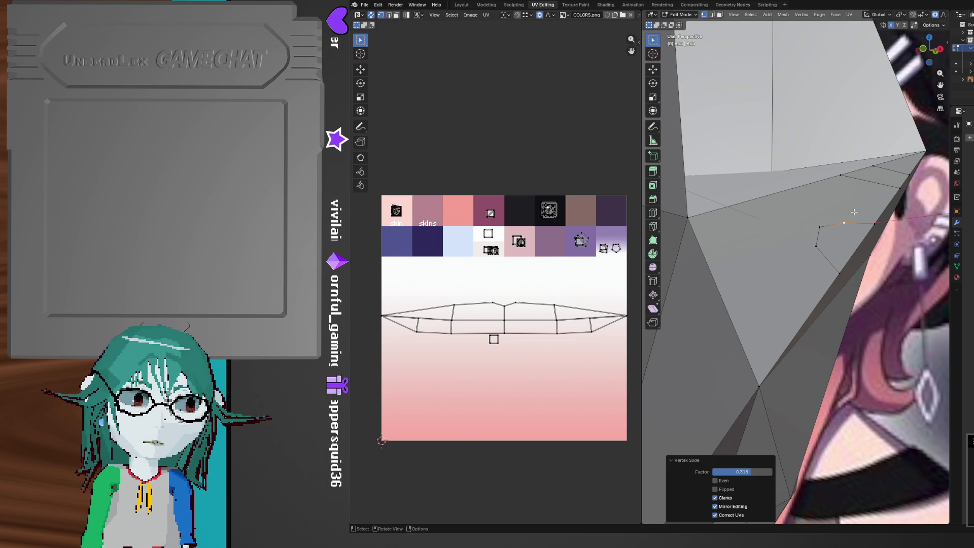
Knife-cut the hexagonal stud outline beside the ear
middle_drag(840, 223, 788, 237)
key(k)
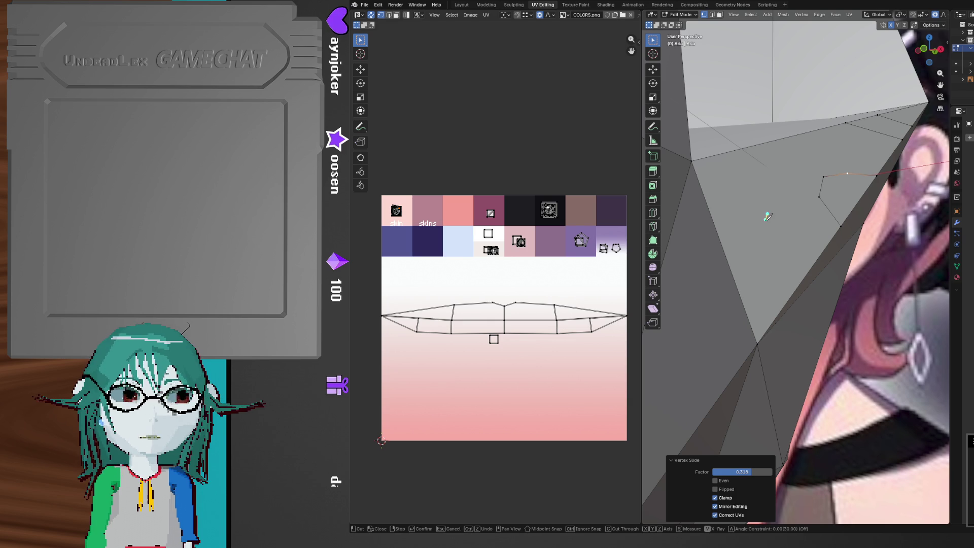
click(758, 228)
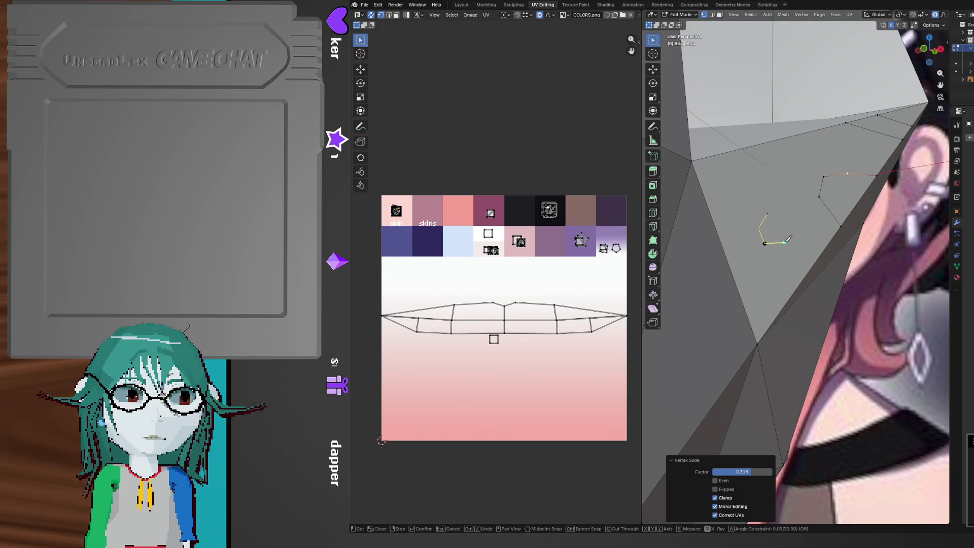
click(772, 210)
key(Return)
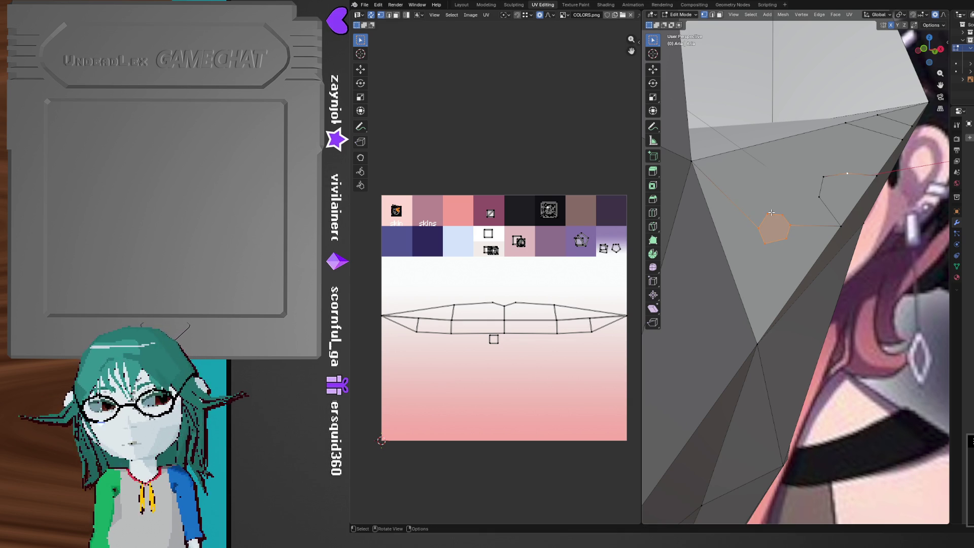
Duplicate the stud and bar faces in place and separate them into a new object
key(3)
shift+click(848, 198)
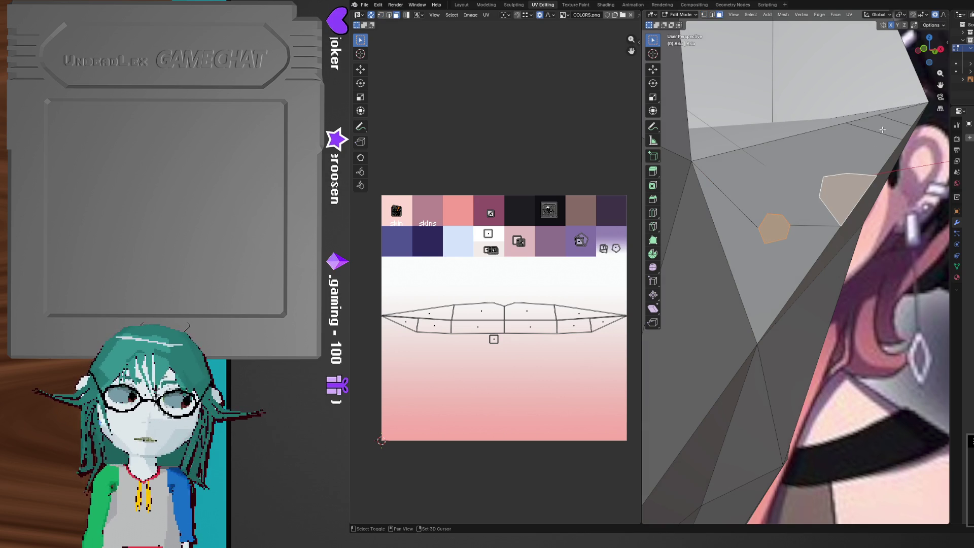
shift+click(883, 129)
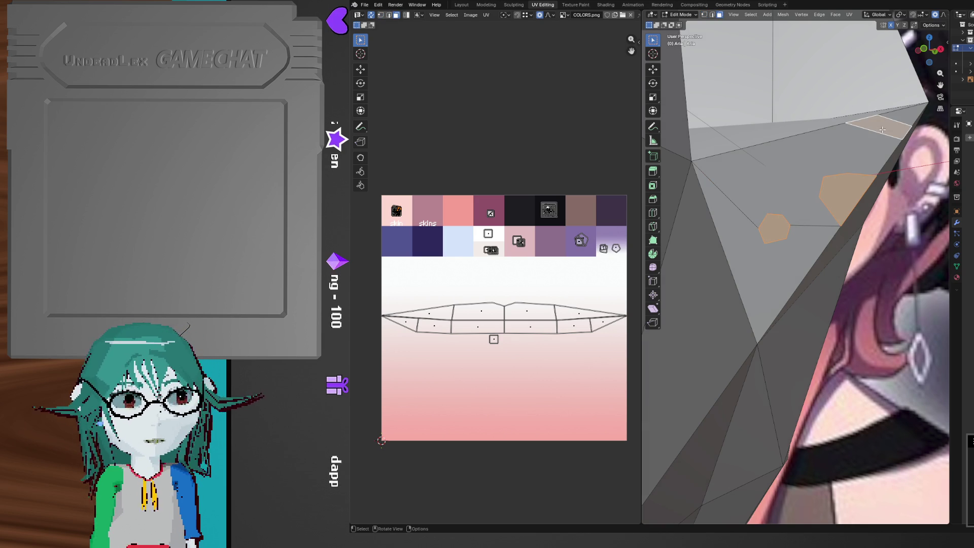
key(shift+d)
right_click(842, 180)
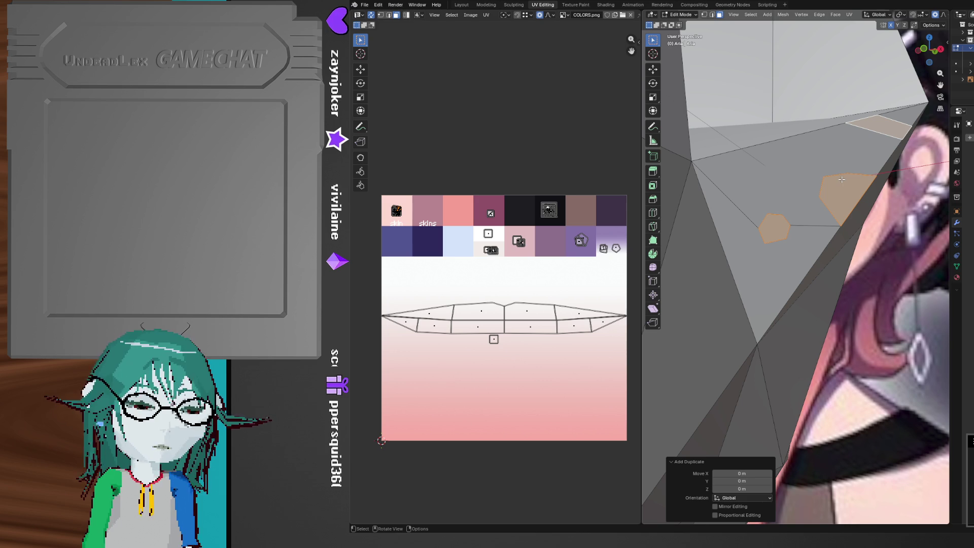
key(p)
click(842, 184)
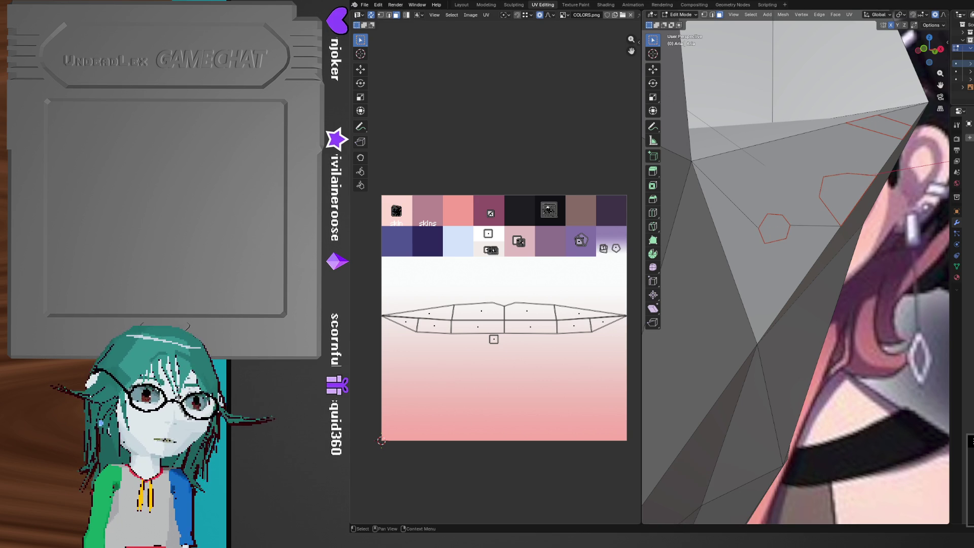
Rename the objects in the Outliner and make Earrings the active object
key(F2)
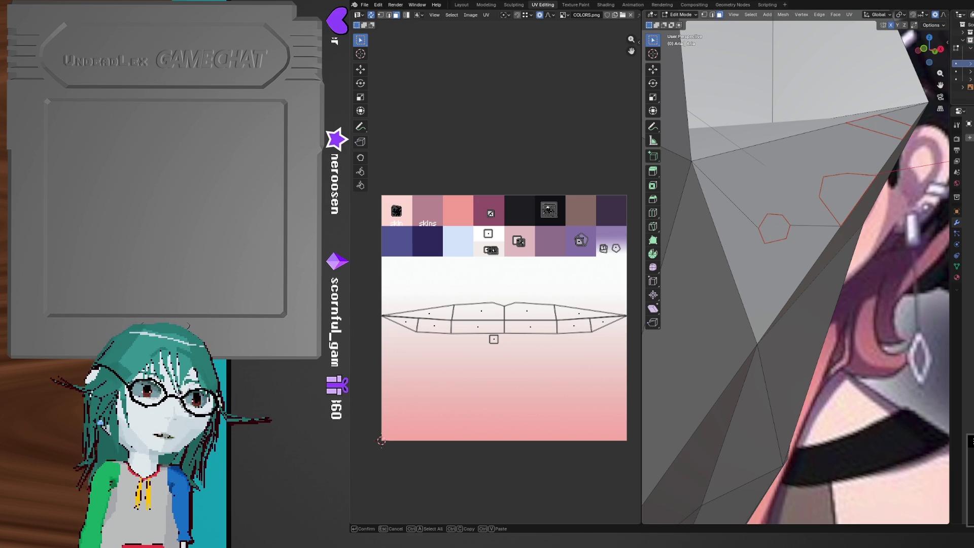
key(Return)
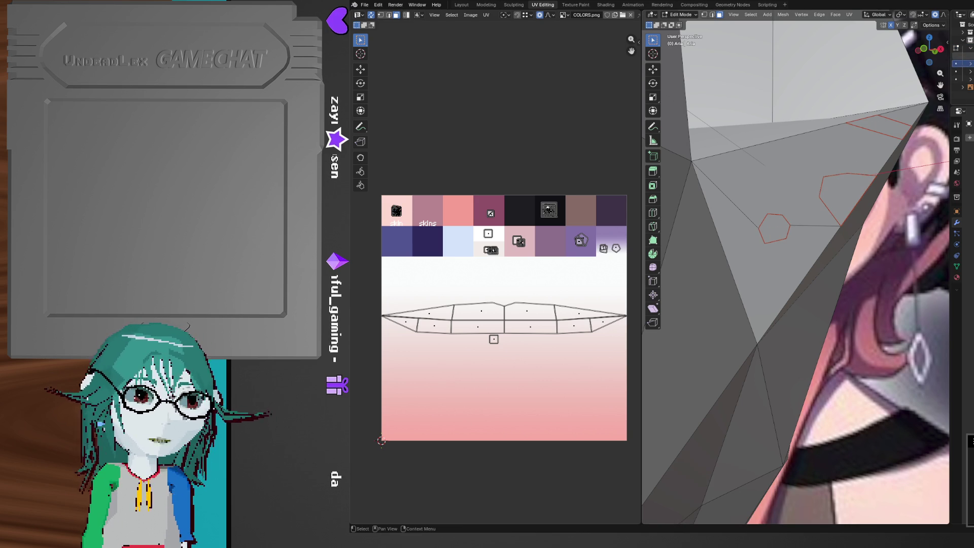
click(970, 79)
key(F2)
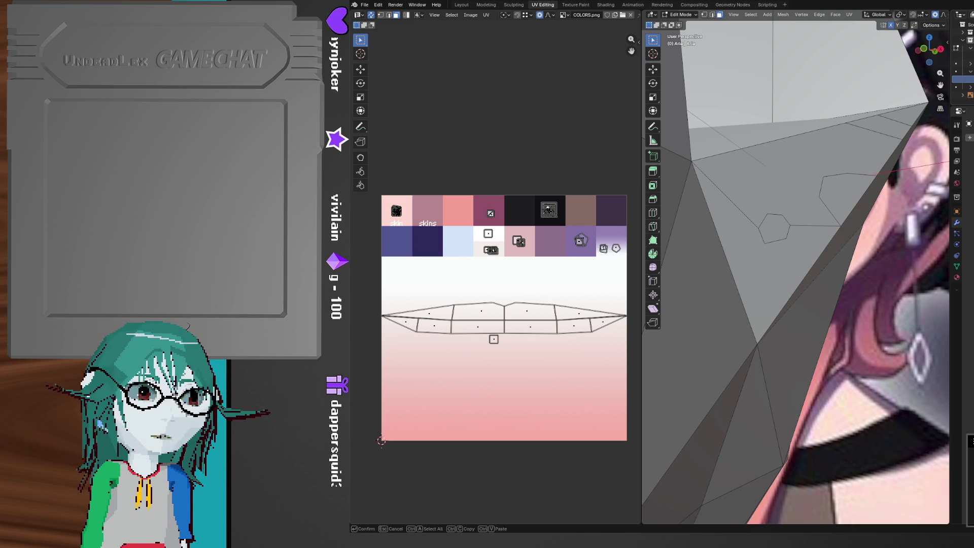
key(Return)
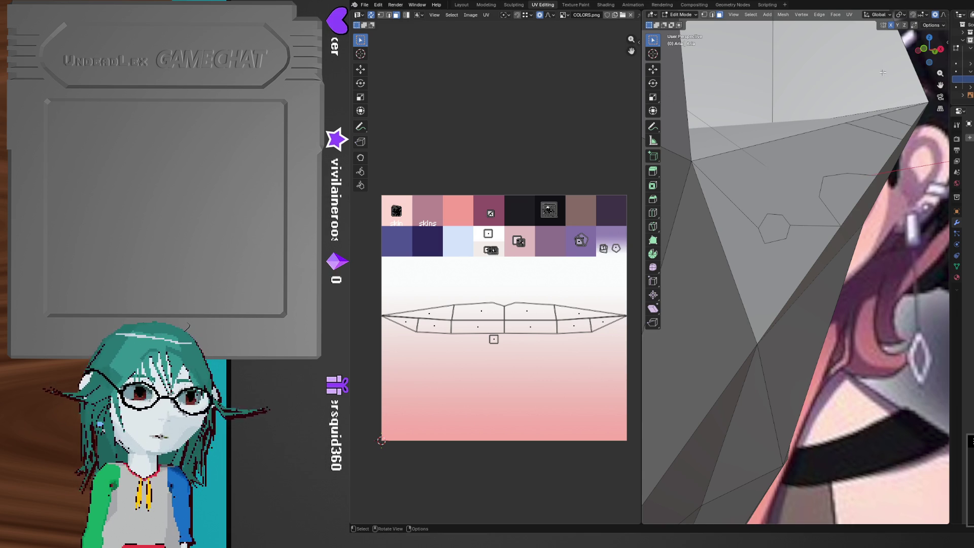
double_click(966, 95)
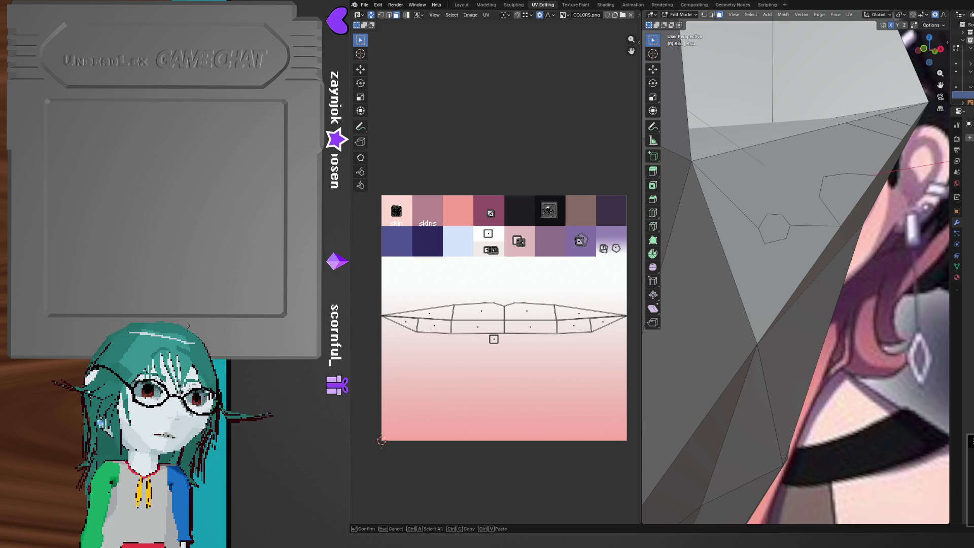
key(Return)
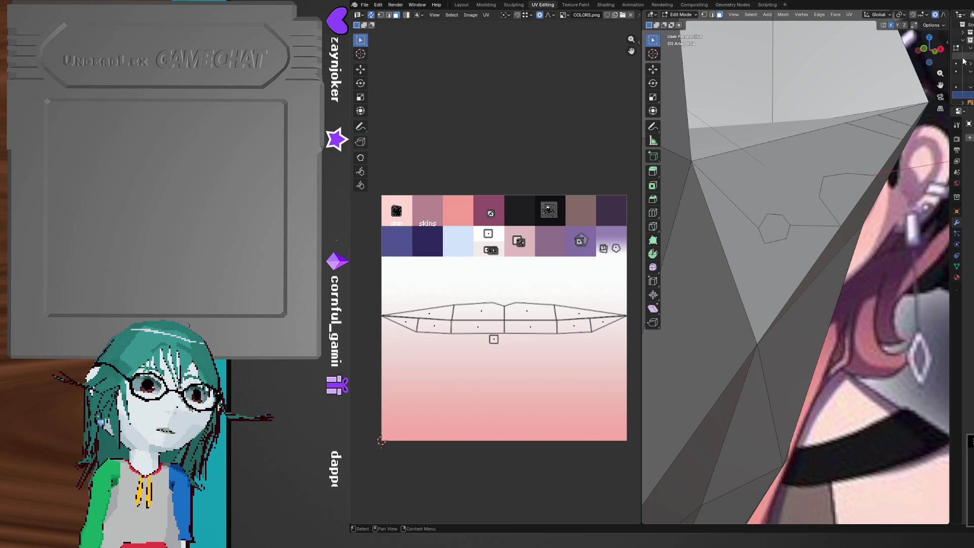
click(970, 65)
click(961, 66)
Select the three earring faces, including the hexagon stud, and reset their UVs
mouse_move(811, 228)
middle_down()
mouse_move(804, 196)
mouse_move(812, 188)
middle_up()
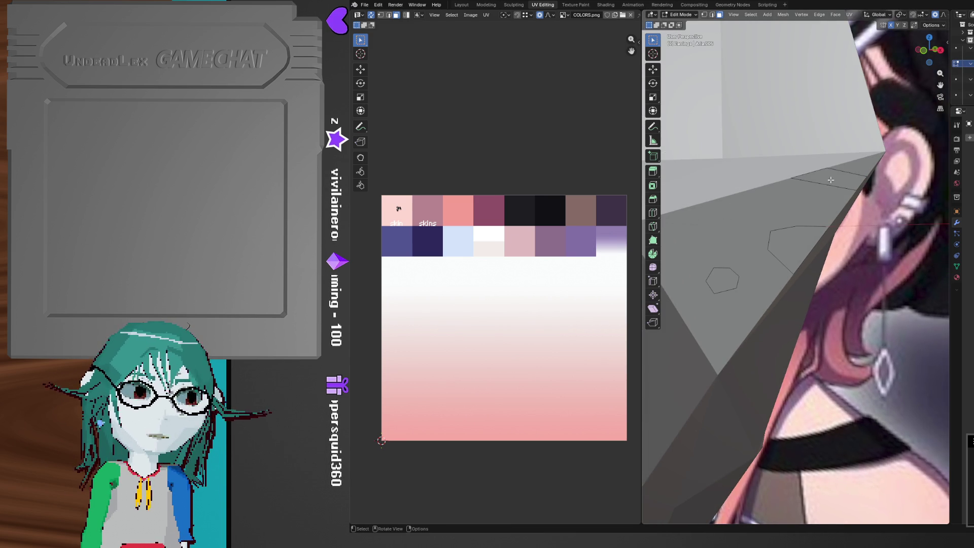
click(830, 179)
shift+click(802, 249)
shift+click(723, 282)
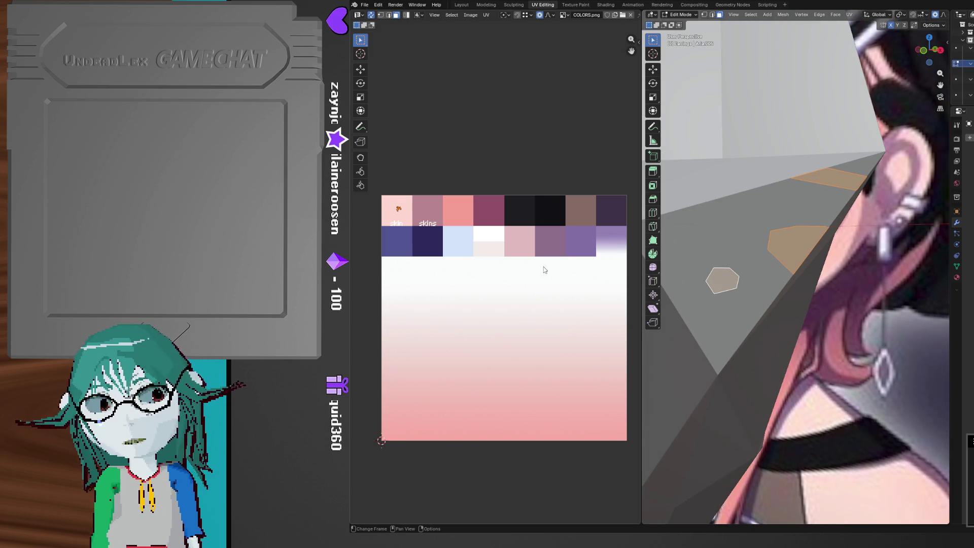
click(486, 15)
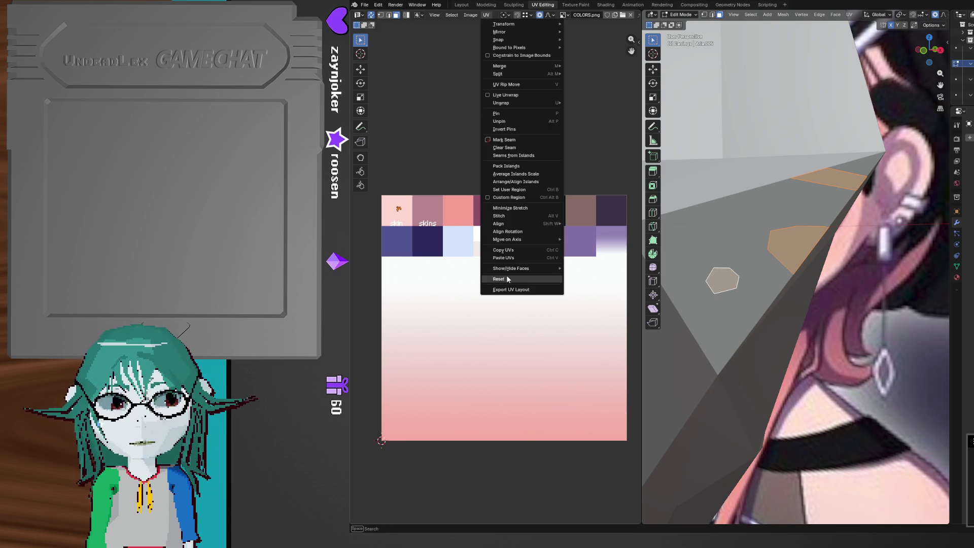
click(506, 275)
Shrink the UVs to a tiny patch and place it on COLORS.png's white swatch
key(s)
click(505, 317)
key(g)
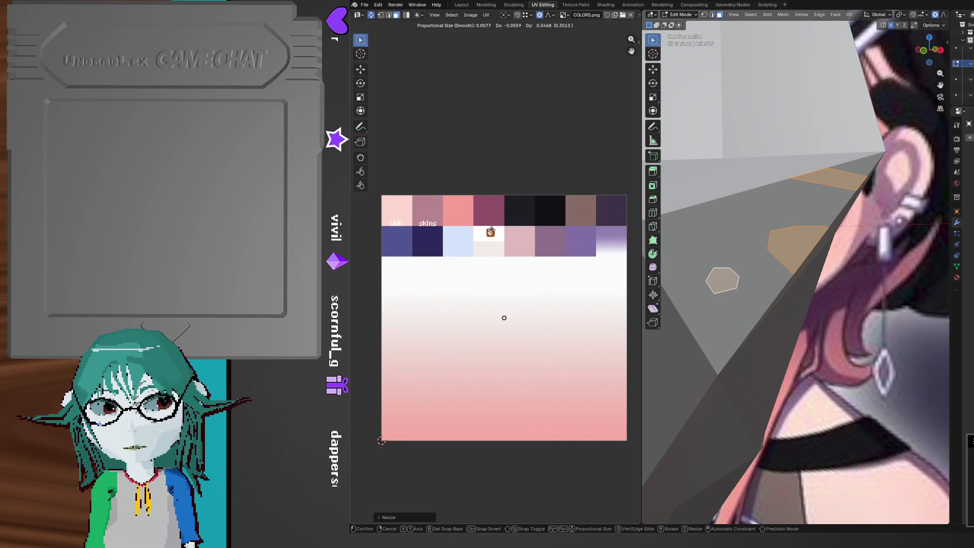
click(506, 294)
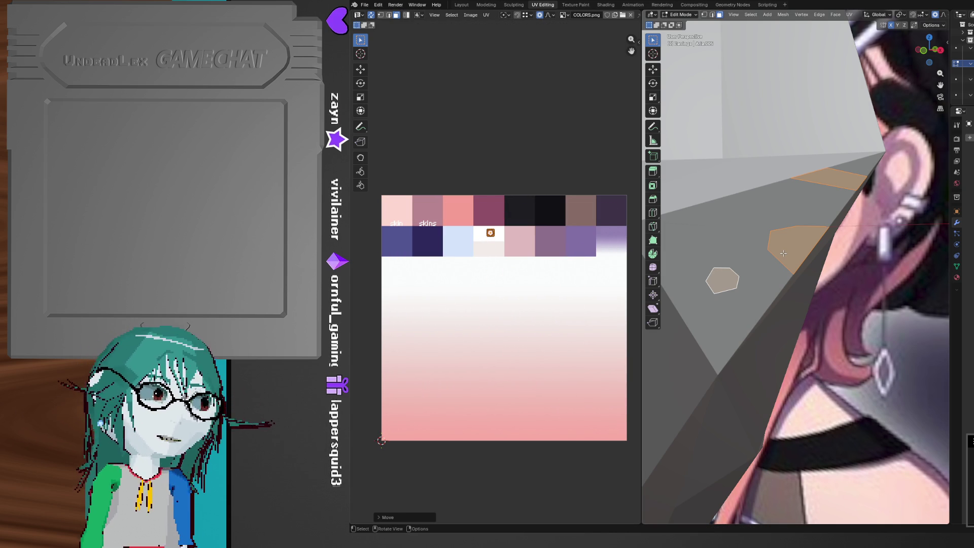
click(833, 181)
mouse_move(833, 181)
middle_down()
mouse_move(788, 258)
mouse_move(774, 263)
middle_up()
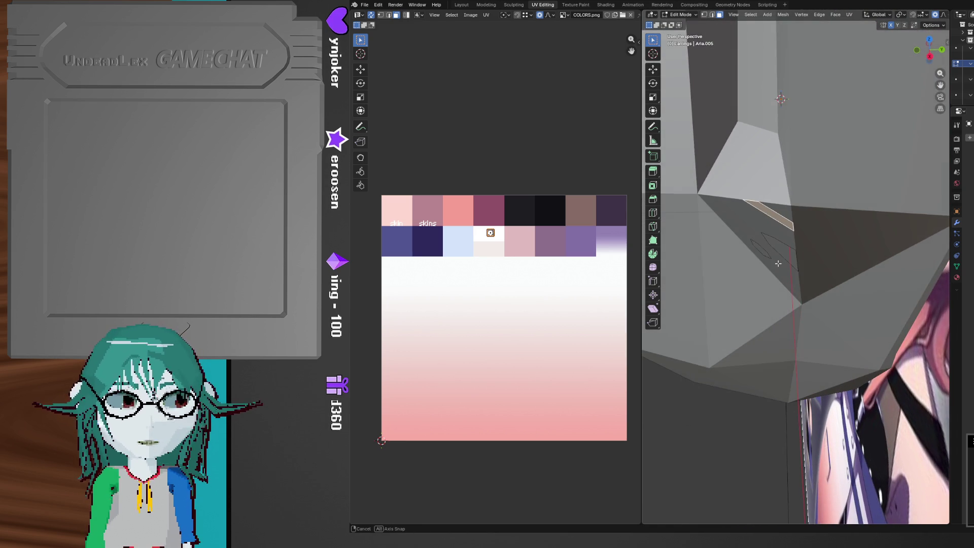
Push the stud piece along Y, then reposition it along X and Y
key(g)
key(y)
key(y)
key(y)
key(y)
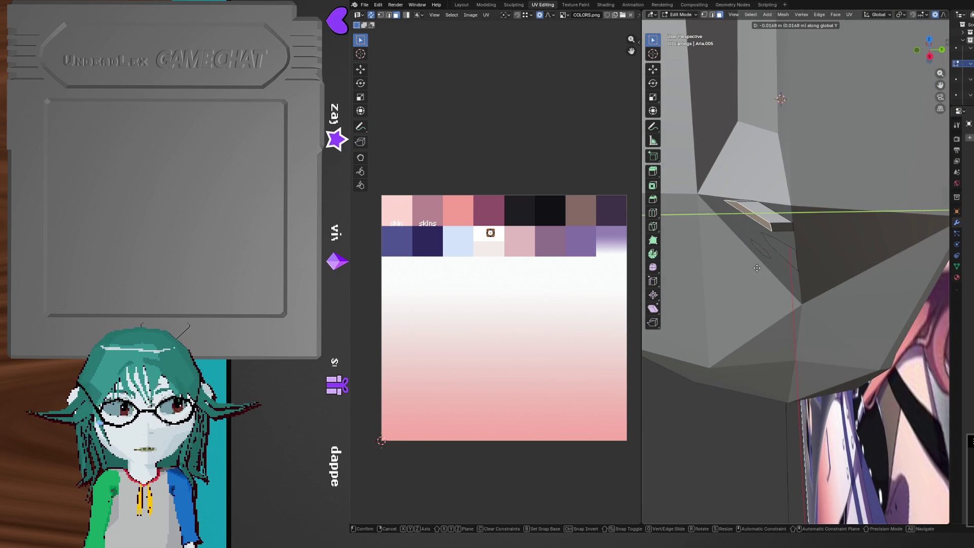
click(766, 268)
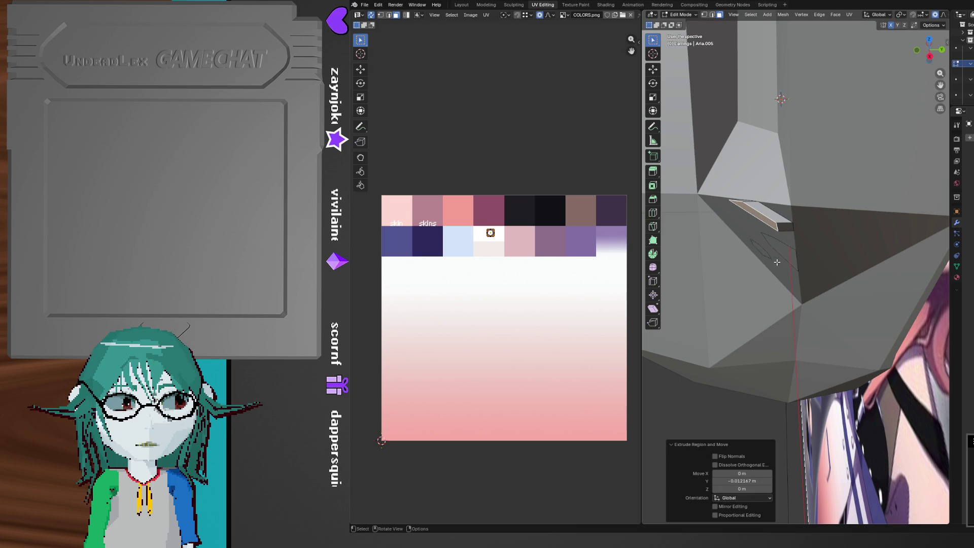
mouse_move(786, 229)
middle_down()
mouse_move(837, 274)
mouse_move(779, 267)
middle_up()
key(g)
key(x)
click(839, 276)
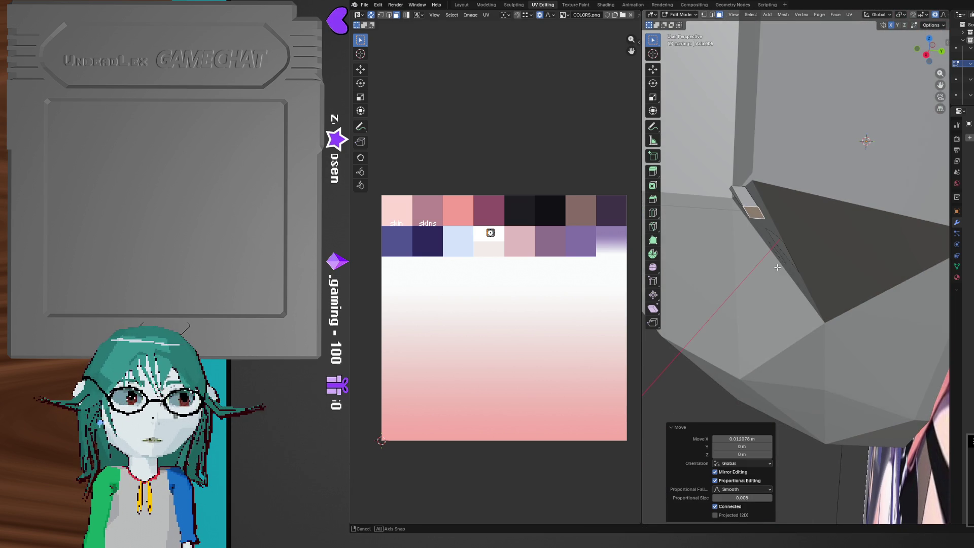
key(g)
key(x)
key(y)
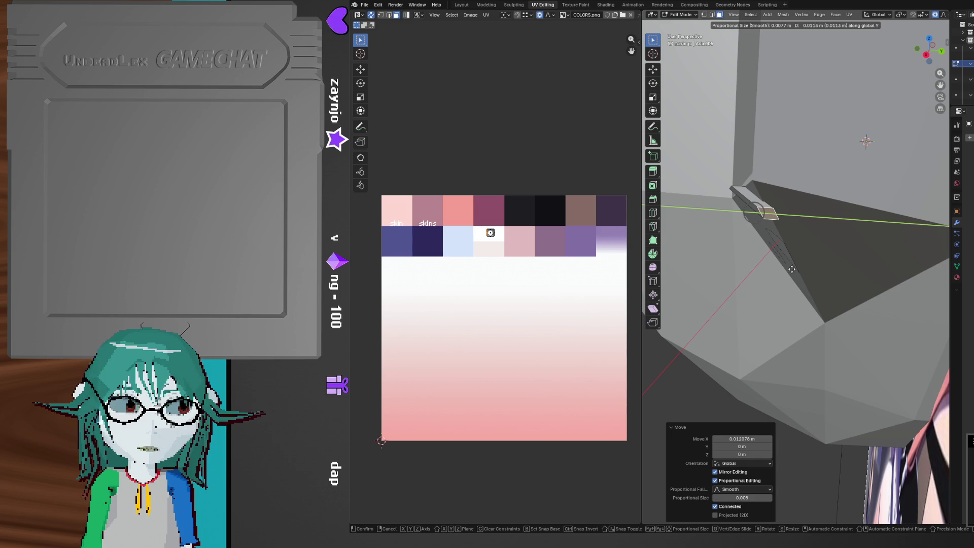
click(789, 269)
Extrude the stud face twice along Y, totalling -0.0429 m
mouse_move(789, 269)
middle_down()
mouse_move(801, 270)
mouse_move(804, 200)
mouse_move(814, 264)
middle_up()
click(803, 200)
scroll(804, 200, up, 3)
key(e)
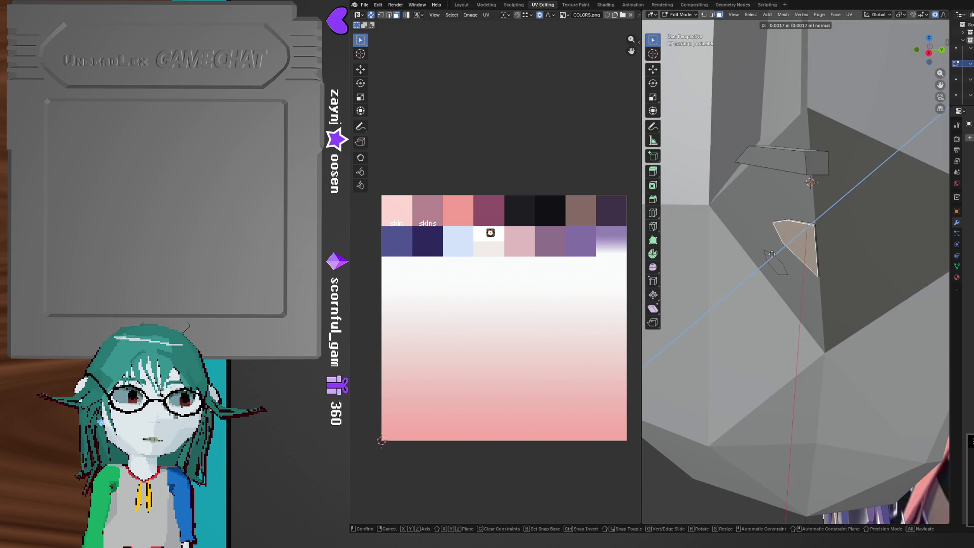
key(y)
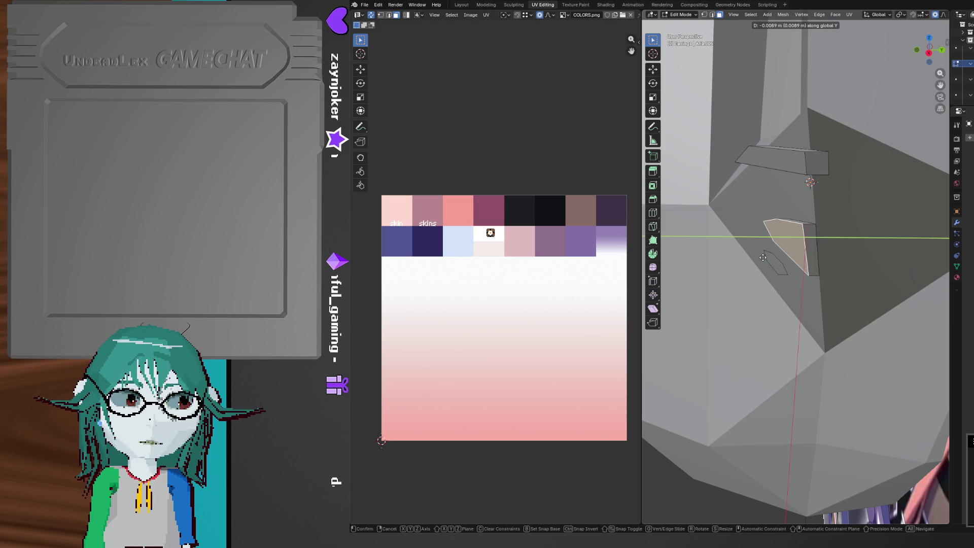
click(762, 258)
mouse_move(763, 257)
middle_down()
mouse_move(801, 230)
mouse_move(764, 235)
middle_up()
key(e)
key(y)
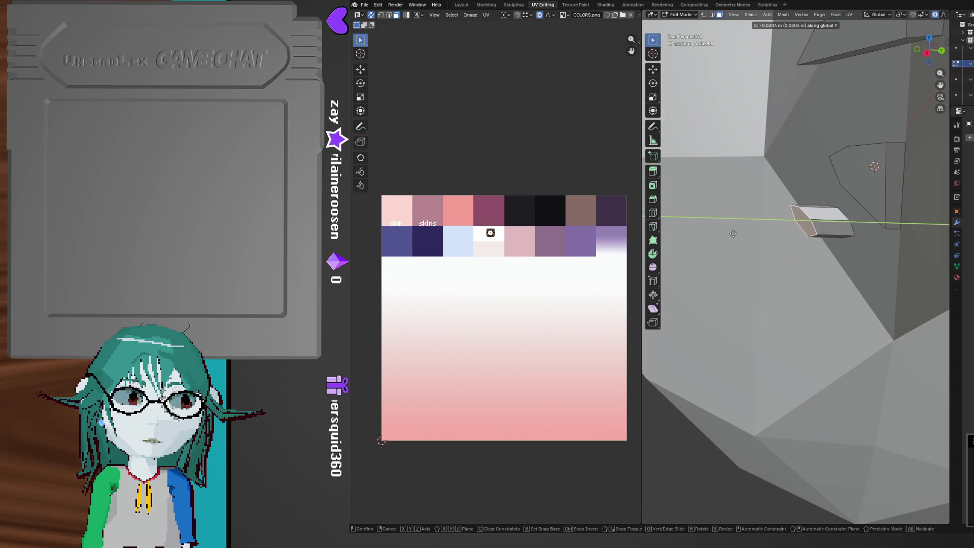
click(719, 232)
Scale the extruded stud up by 3.182 and nudge it -0.0144 m along Y
mouse_move(719, 232)
middle_down()
mouse_move(707, 420)
mouse_move(878, 275)
mouse_move(801, 269)
mouse_move(817, 284)
middle_up()
key(g)
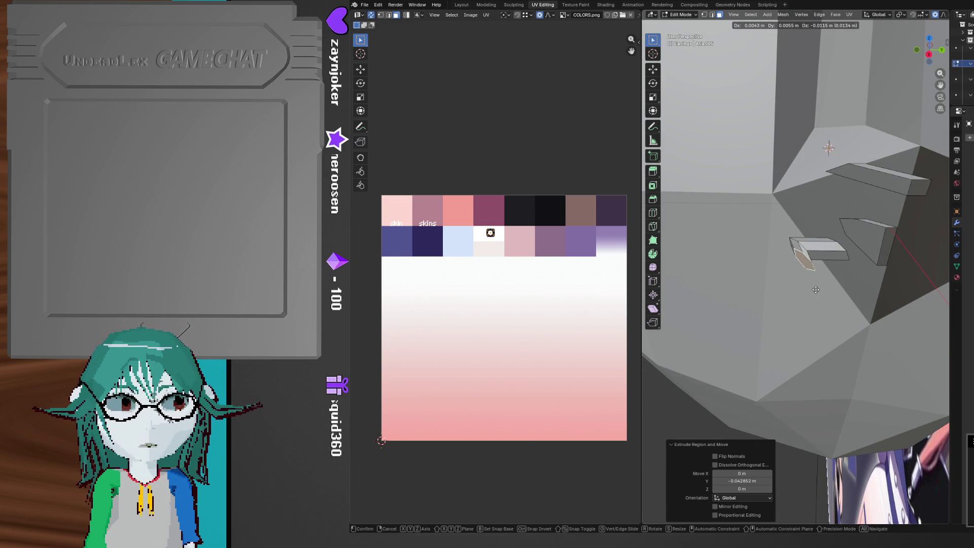
key(s)
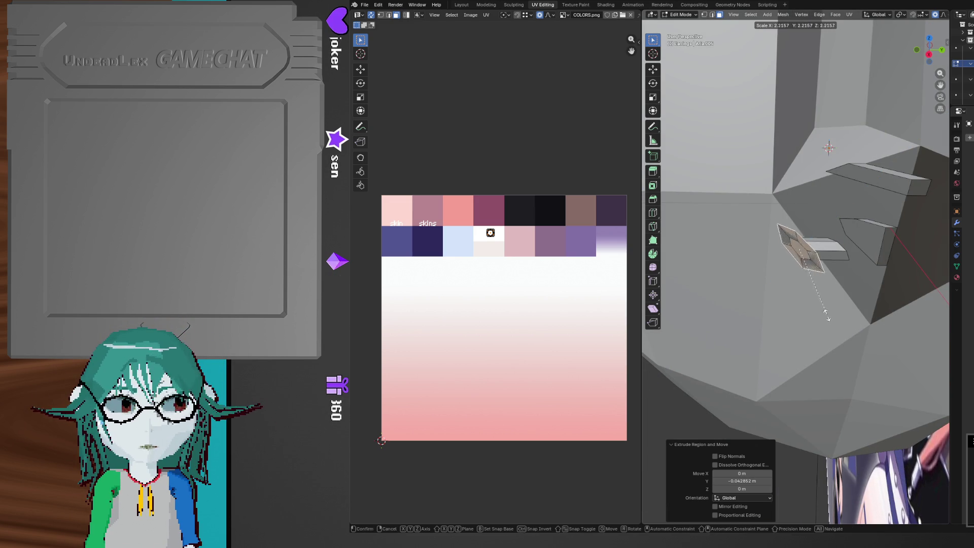
click(843, 330)
middle_drag(845, 334, 827, 335)
key(g)
key(y)
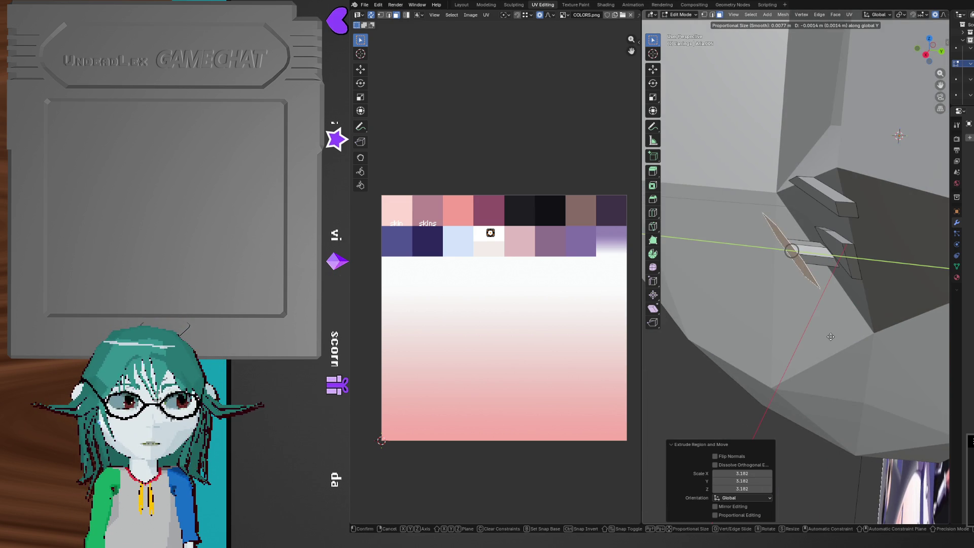
click(823, 337)
scroll(823, 338, up, 5)
mouse_move(823, 337)
middle_down()
mouse_move(882, 318)
mouse_move(850, 301)
mouse_move(861, 249)
middle_up()
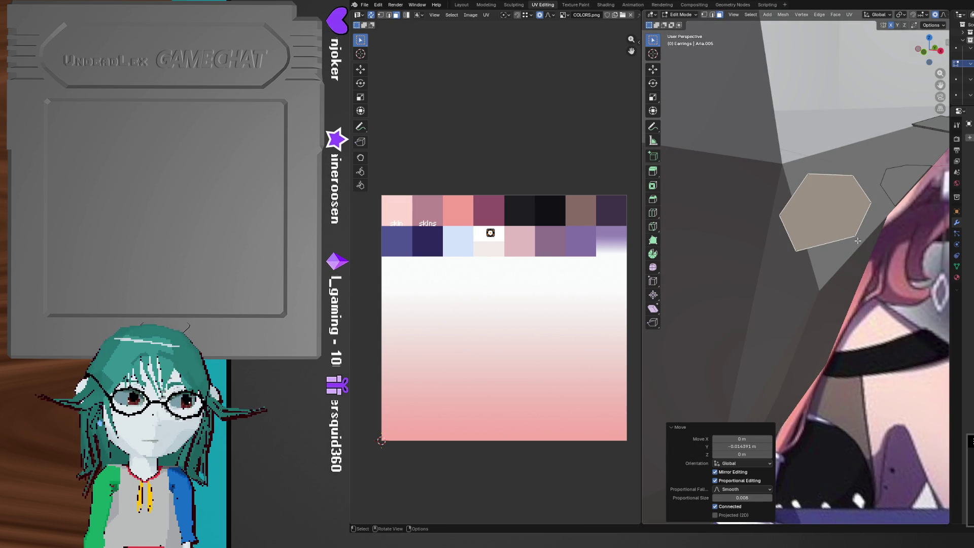
Narrow the hexagonal stud's left side by scaling its left vertices along X
key(1)
click(788, 218)
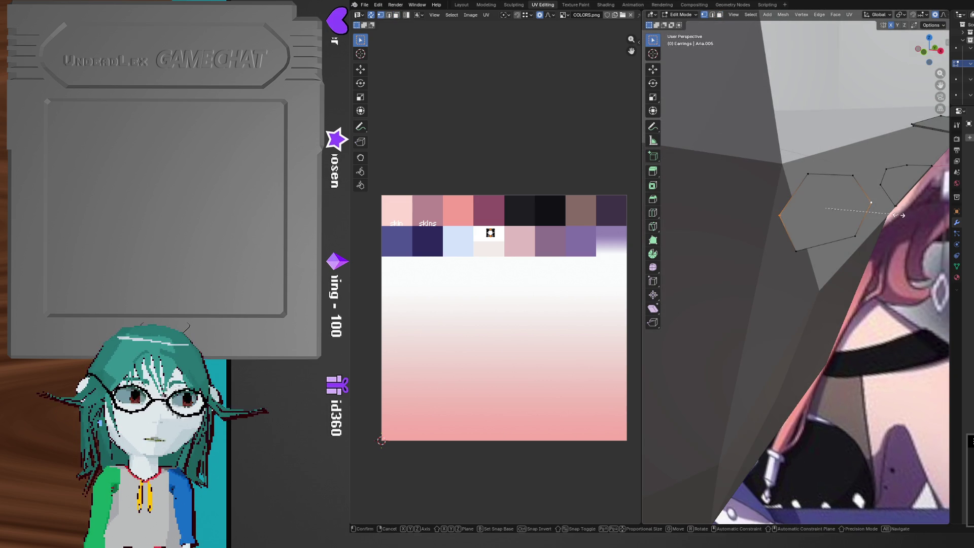
key(s)
key(x)
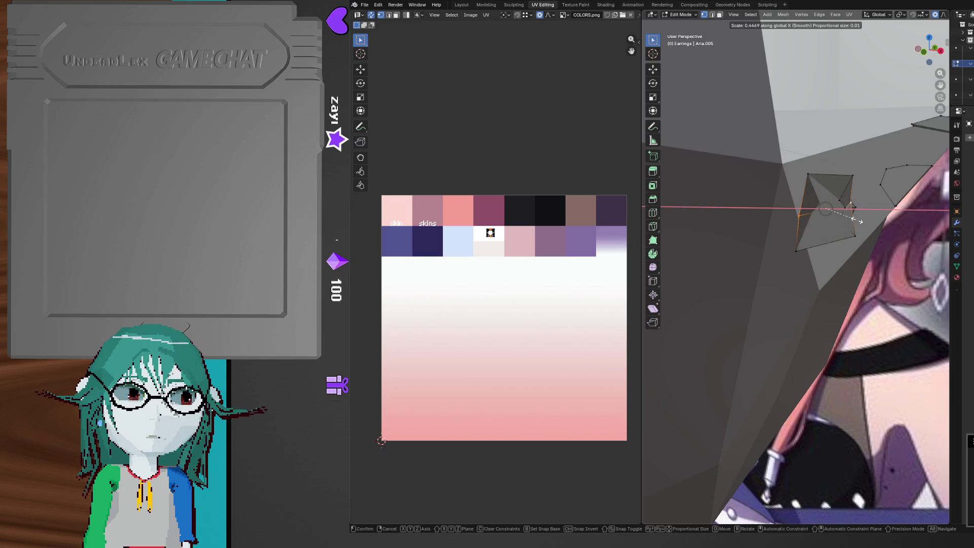
click(863, 222)
mouse_move(862, 221)
middle_down()
mouse_move(766, 237)
mouse_move(809, 259)
mouse_move(832, 193)
mouse_move(820, 336)
mouse_move(840, 282)
mouse_move(836, 295)
mouse_move(822, 219)
mouse_move(832, 203)
mouse_move(811, 193)
mouse_move(858, 217)
middle_up()
Reshape the stud by moving the selected vertices twice along Y, then freely
key(g)
key(y)
click(792, 267)
key(g)
key(y)
click(814, 335)
key(g)
click(836, 282)
mouse_move(859, 226)
middle_down()
mouse_move(797, 236)
mouse_move(832, 240)
mouse_move(810, 242)
middle_up()
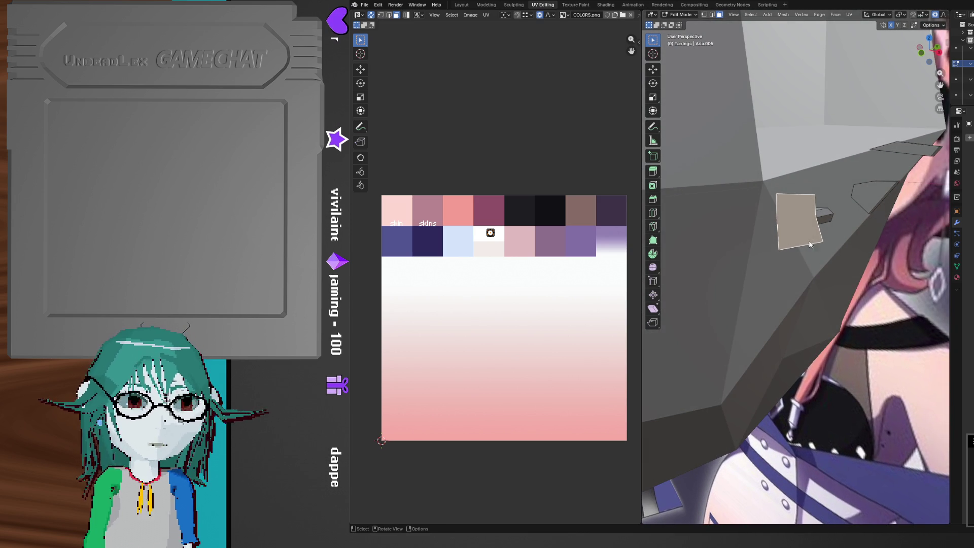
Poke the stud face into a triangle fan and select one of the new triangles
key(ctrl+Tab)
key(Escape)
key(ctrl+f)
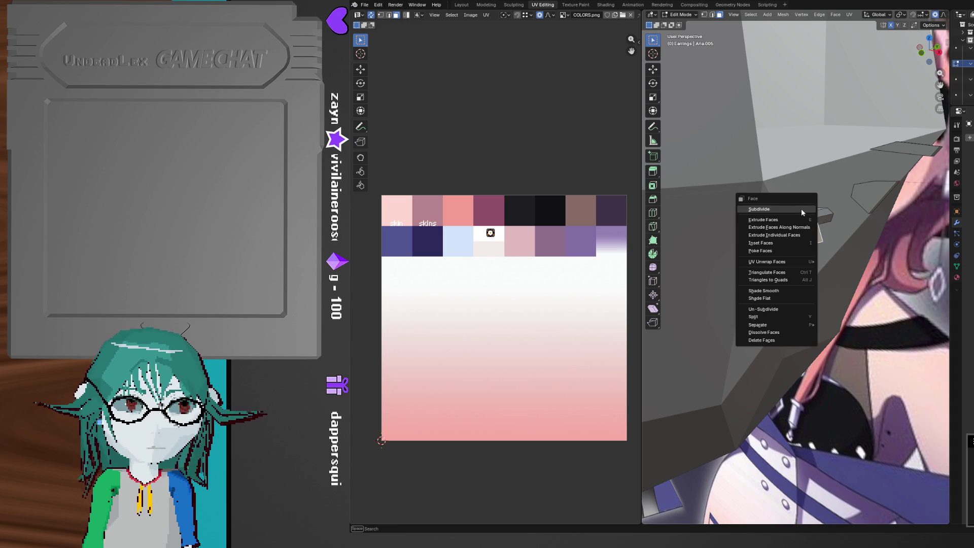
click(794, 257)
scroll(785, 239, down, 2)
click(785, 237)
scroll(785, 237, down, 2)
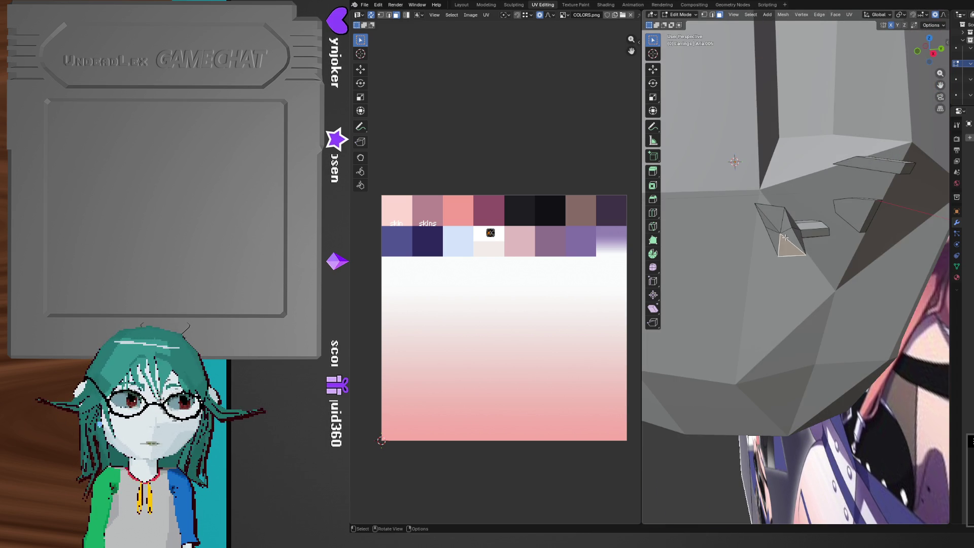
Pull the poked centre vertex out along Y, then shift it along X to form the gem point
key(1)
mouse_move(784, 237)
middle_down()
mouse_move(763, 233)
mouse_move(795, 235)
mouse_move(804, 202)
mouse_move(807, 285)
mouse_move(796, 245)
middle_up()
key(g)
key(y)
click(756, 235)
key(g)
key(x)
click(802, 202)
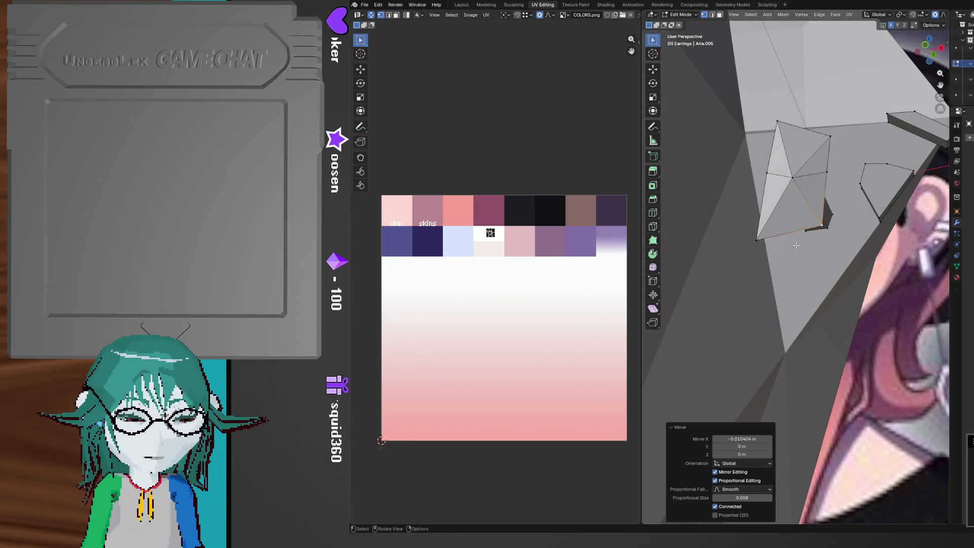
Knife-cut a small face into the stud's underside to hold the bar
key(k)
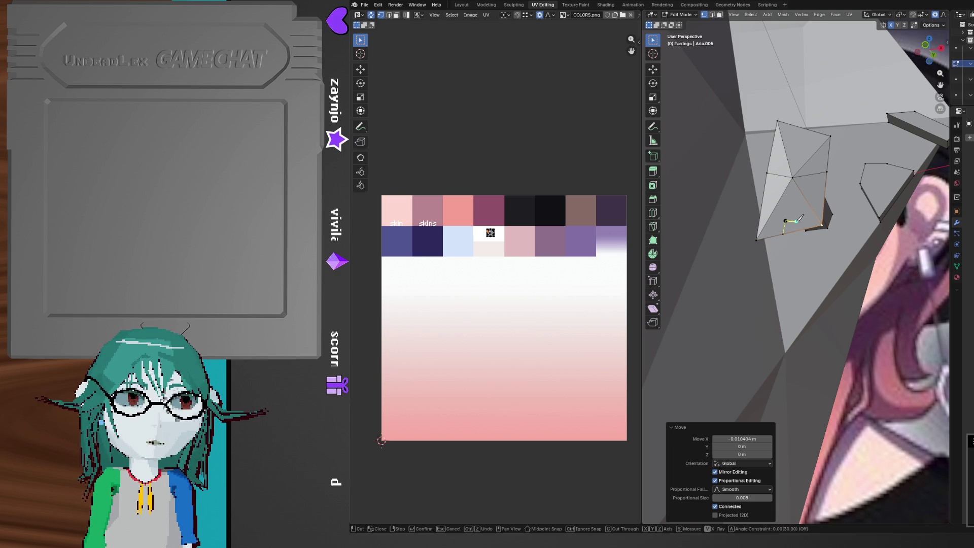
mouse_move(800, 228)
middle_down()
mouse_move(781, 236)
mouse_move(787, 230)
mouse_move(793, 260)
mouse_move(823, 251)
mouse_move(872, 192)
middle_up()
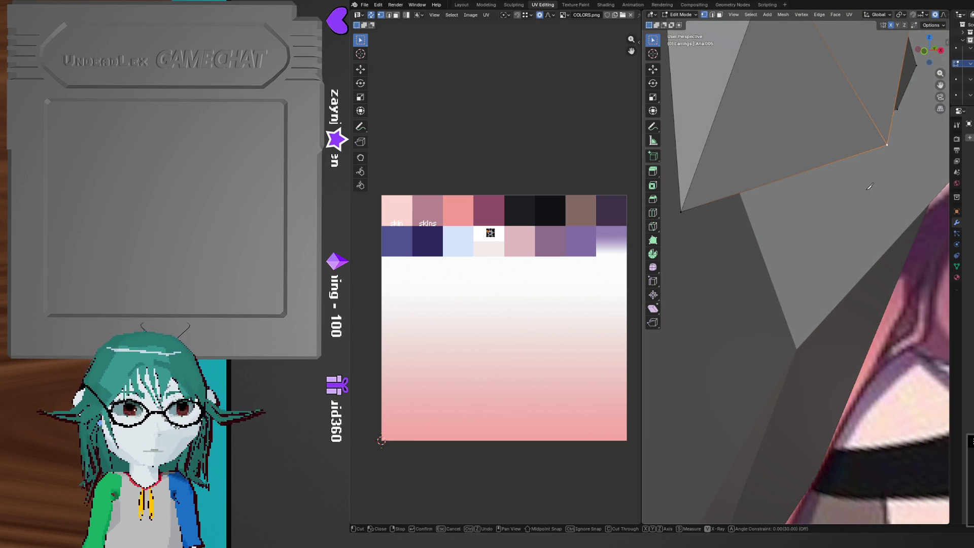
click(775, 181)
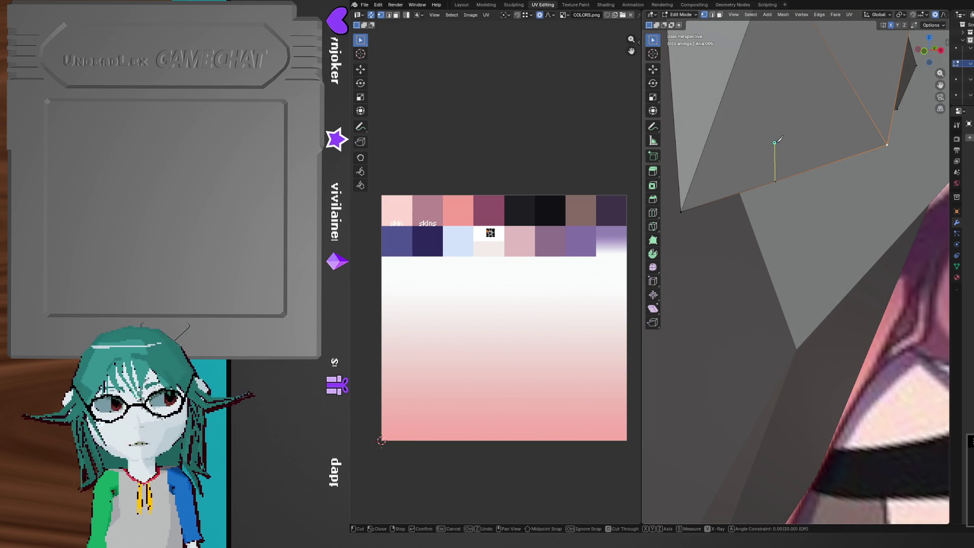
click(802, 139)
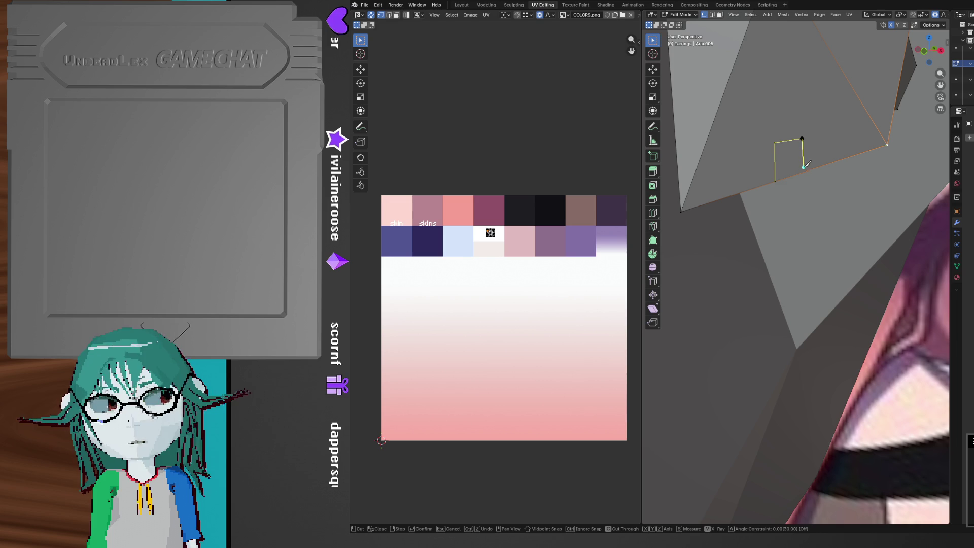
click(804, 172)
key(Return)
mouse_move(805, 169)
middle_down()
mouse_move(753, 167)
mouse_move(800, 130)
mouse_move(832, 238)
middle_up()
In Front view, extrude the small underside face straight down along Z and scale its end
scroll(831, 237, down, 3)
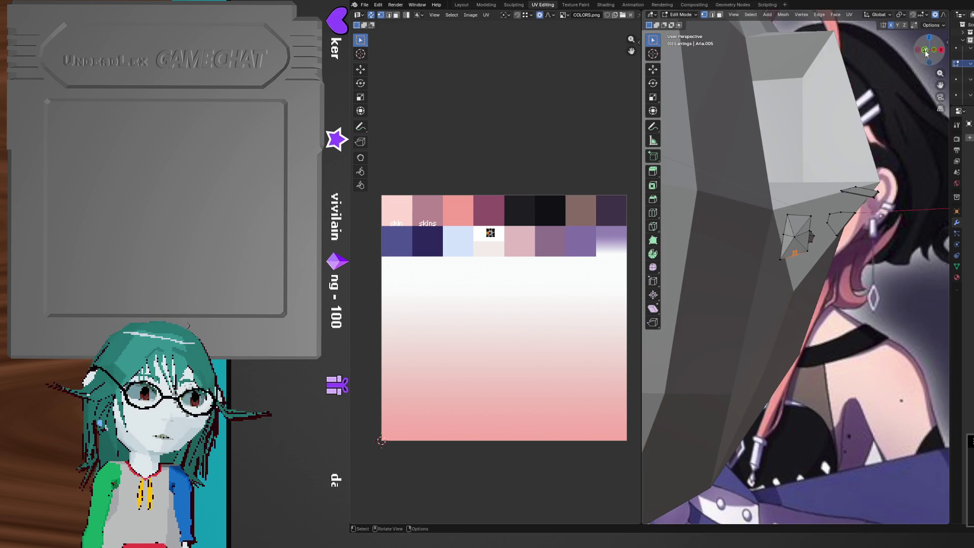
click(928, 63)
scroll(849, 213, down, 2)
key(g)
key(z)
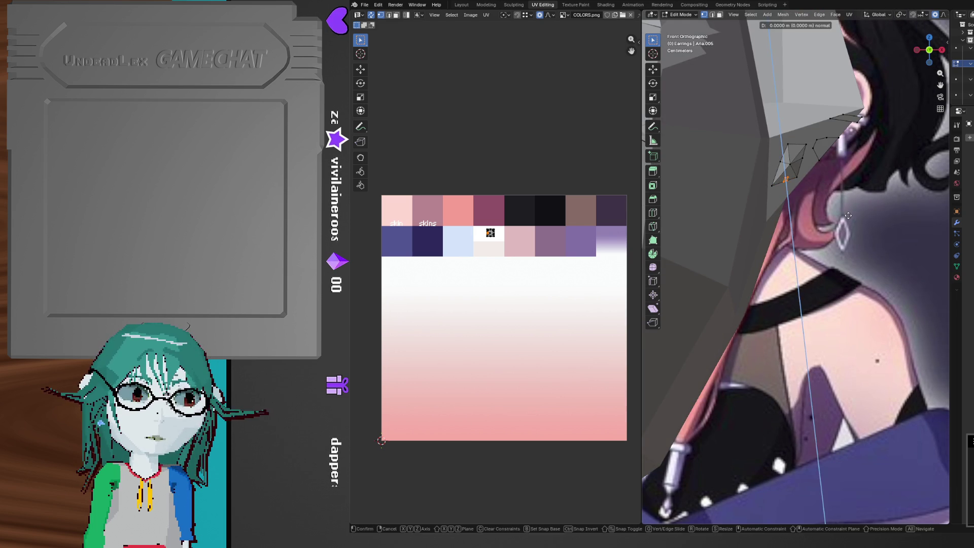
click(851, 297)
key(s)
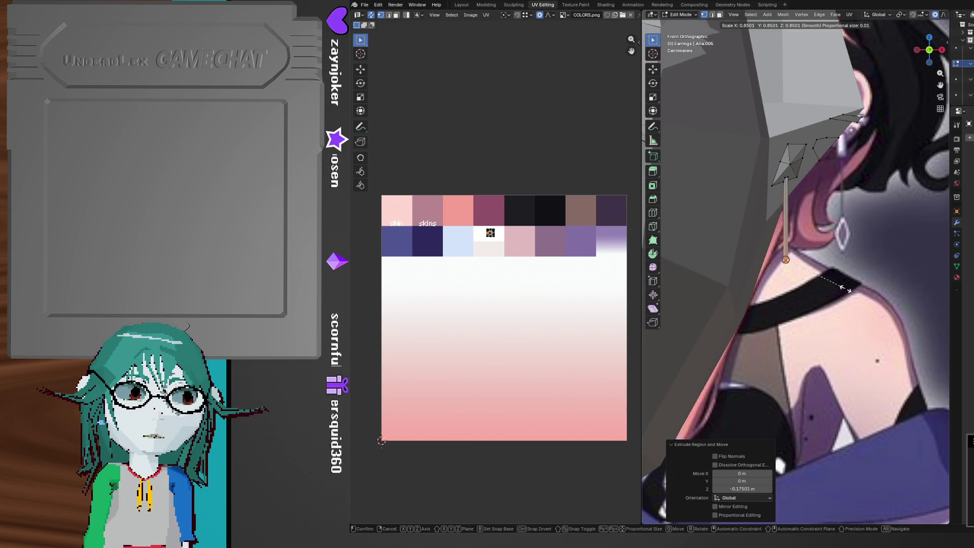
click(814, 275)
Select the earring bar using X-ray and slim it to a scale of 0.313
scroll(768, 222, up, 3)
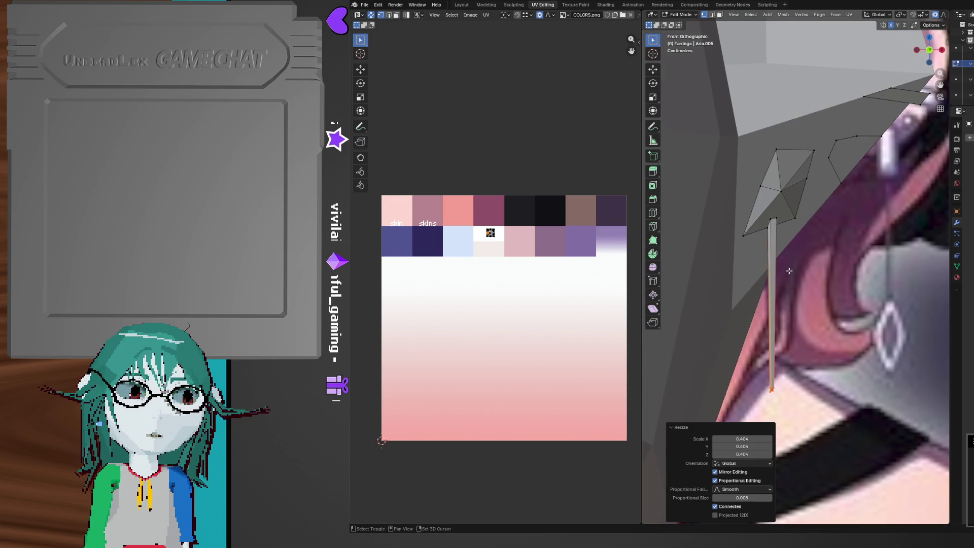
key(alt+z)
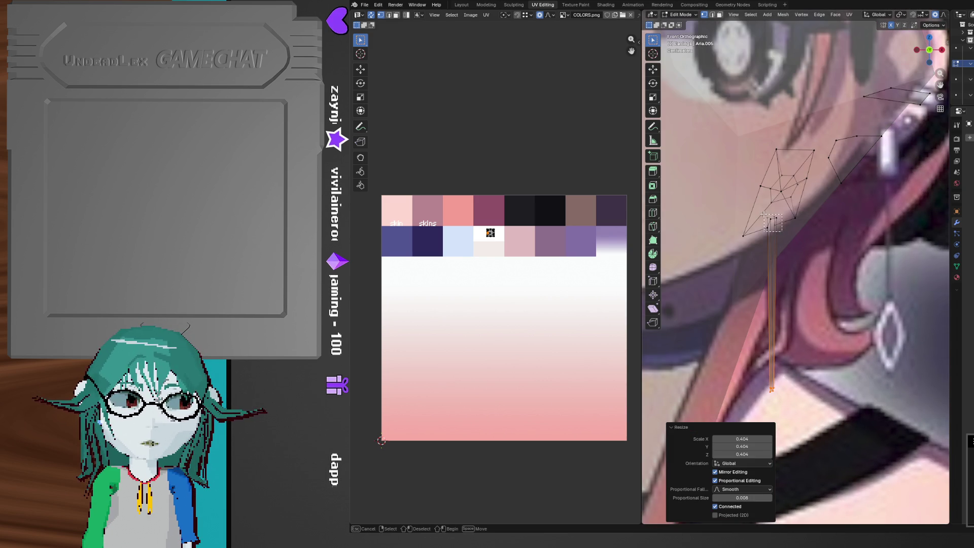
click(764, 213)
key(alt+z)
key(s)
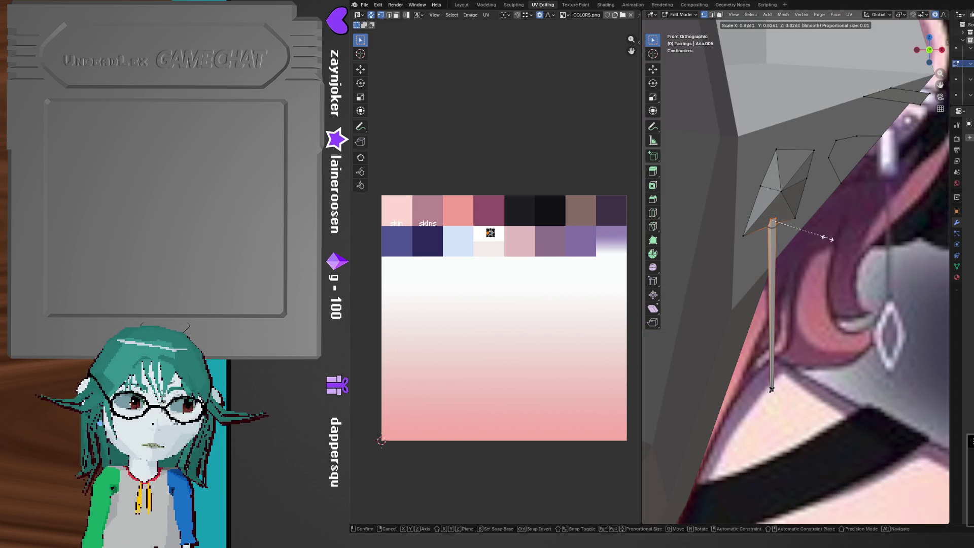
click(792, 229)
shift+scroll(807, 225, down, 5)
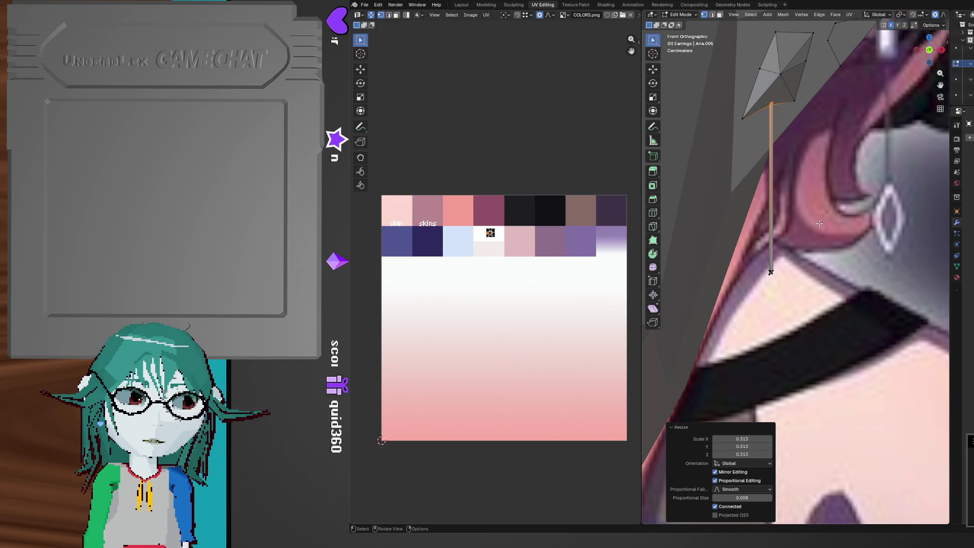
scroll(861, 236, down, 4)
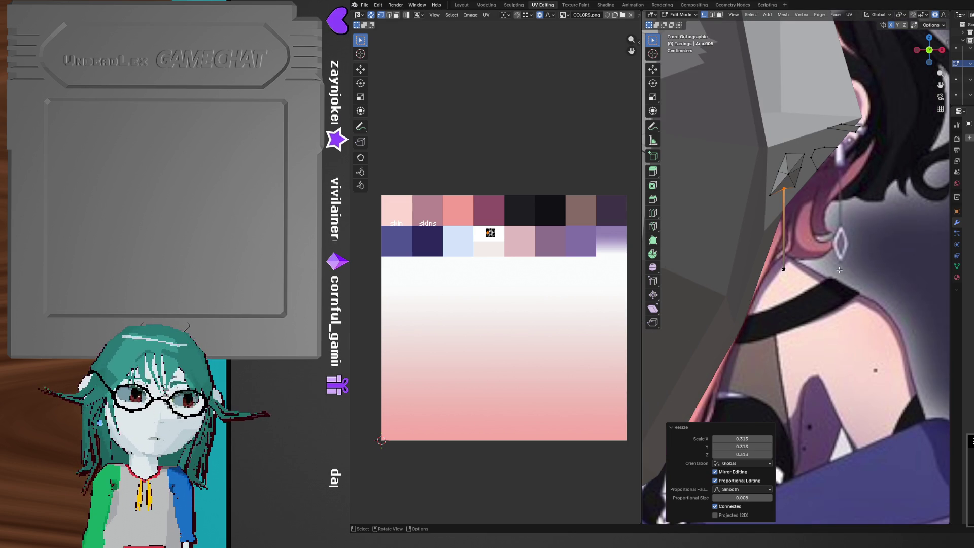
Nudge the bar's end edge slightly along Z
mouse_move(864, 266)
middle_down()
mouse_move(802, 239)
mouse_move(833, 290)
mouse_move(774, 247)
mouse_move(809, 266)
middle_up()
key(2)
key(g)
key(z)
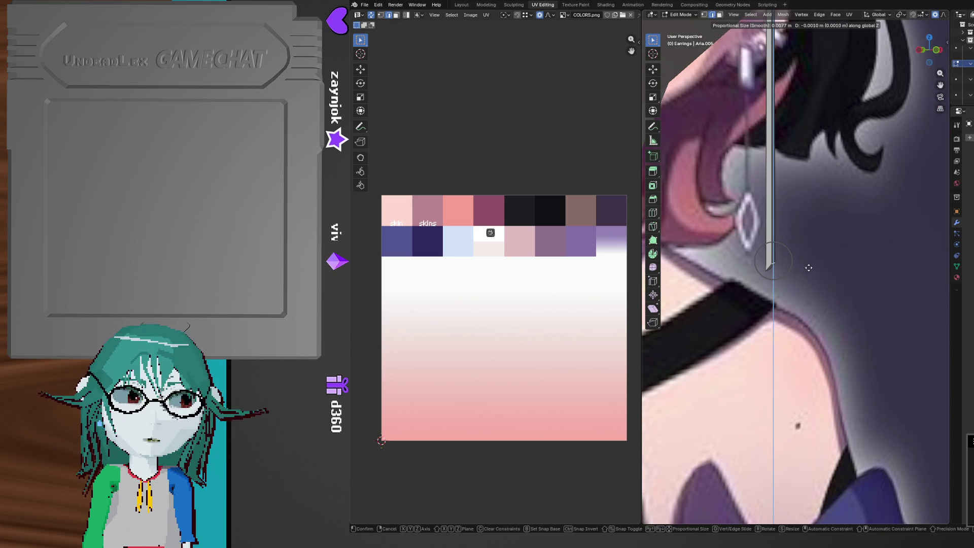
click(807, 278)
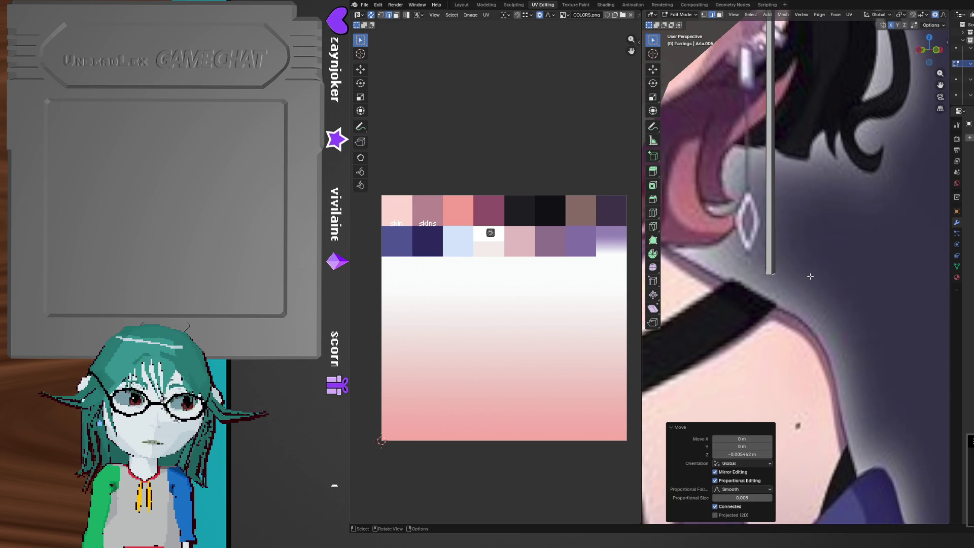
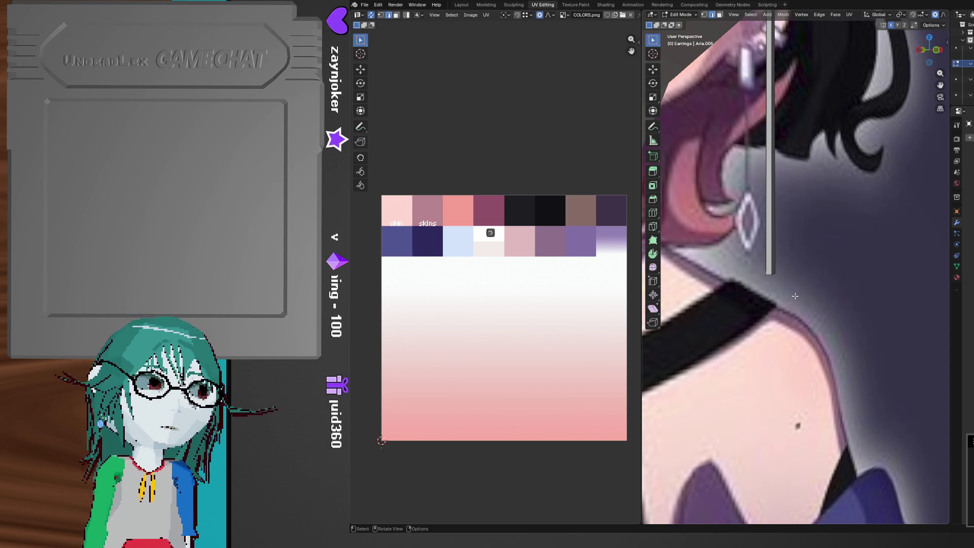
From Front view, extrude the bar's bottom end straight down along the global Z axis
mouse_move(797, 297)
middle_down()
mouse_move(780, 259)
mouse_move(807, 252)
middle_up()
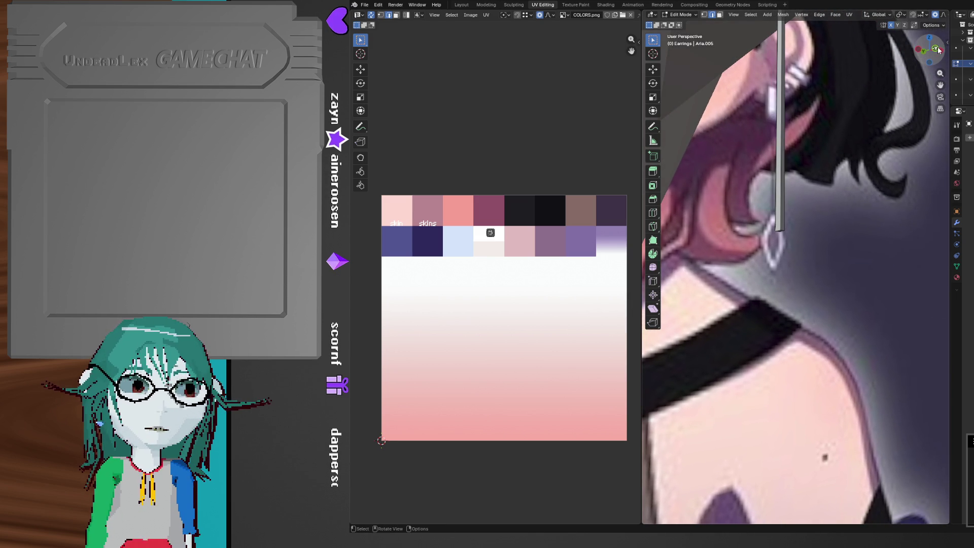
click(939, 50)
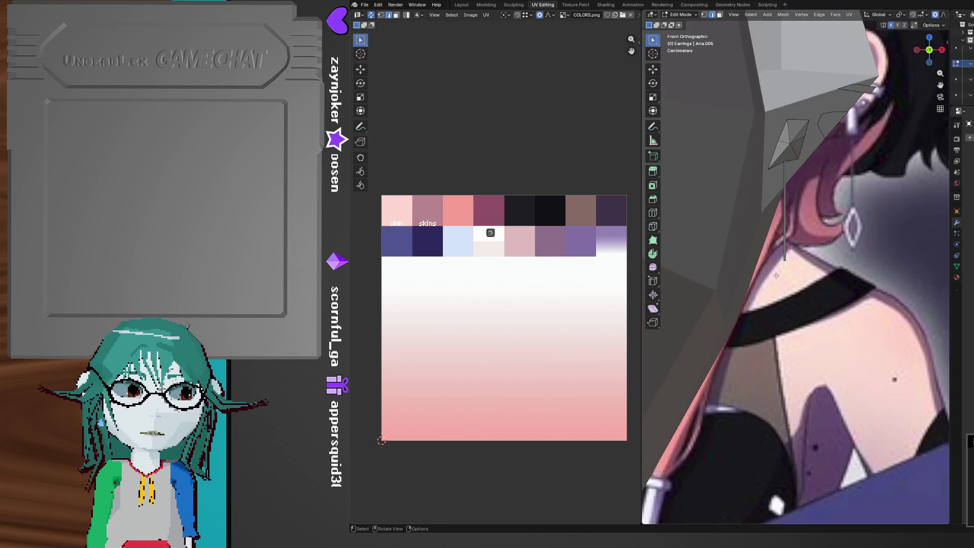
scroll(777, 276, up, 4)
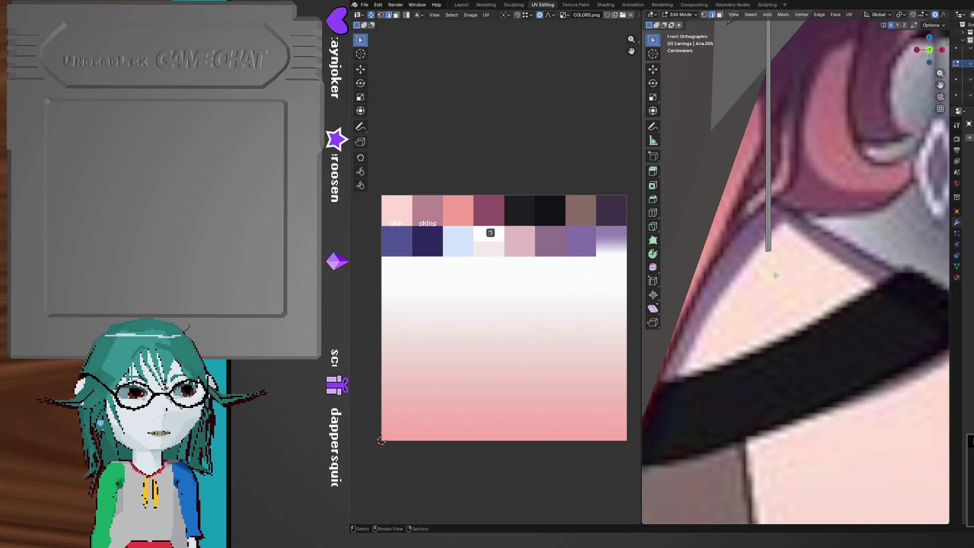
middle_drag(776, 275, 758, 235)
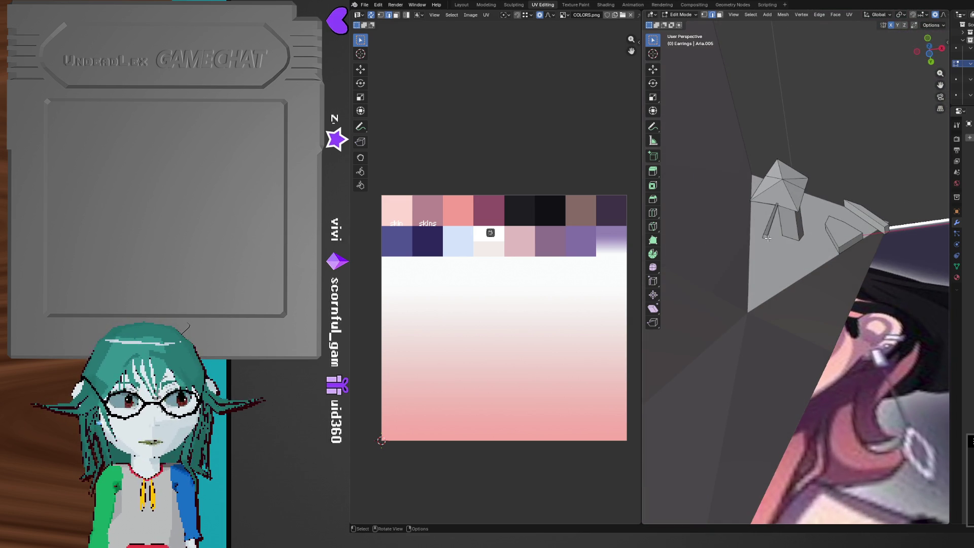
middle_drag(765, 238, 817, 273)
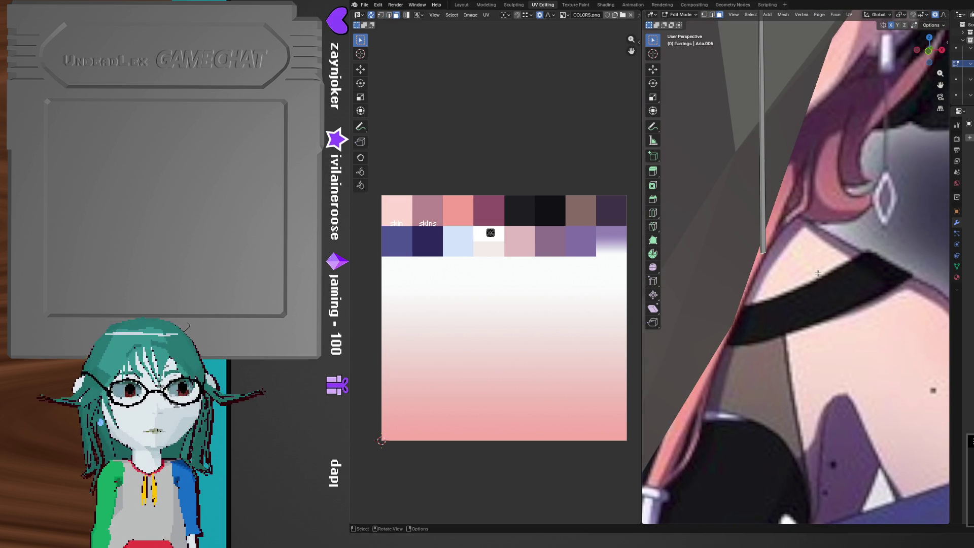
key(e)
key(z)
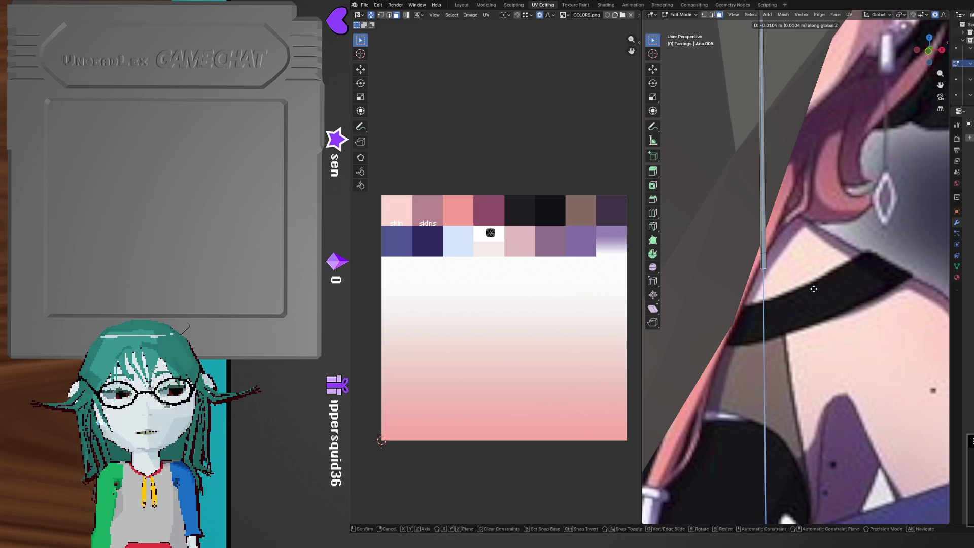
Finish the downward extrusion and scale the new end out 17.018x into a wide pyramid
click(814, 289)
key(s)
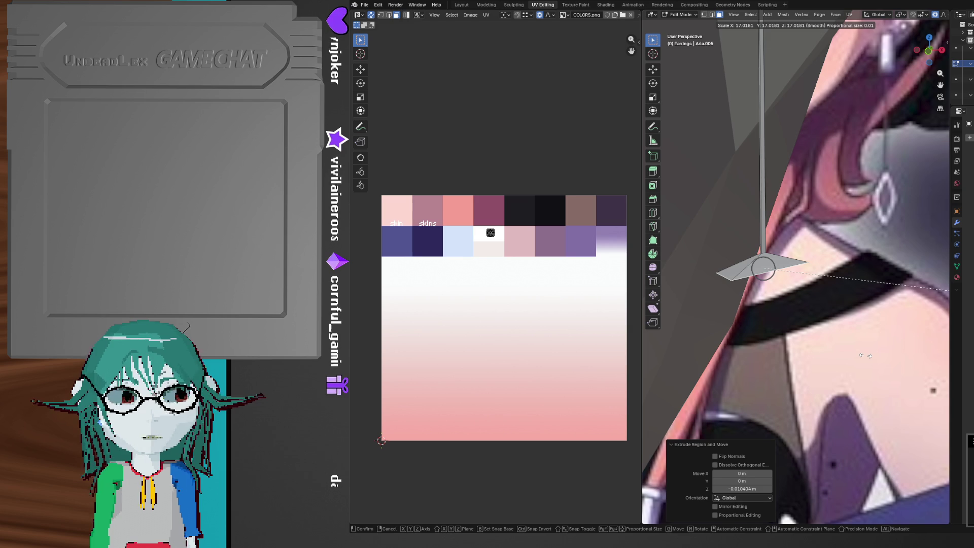
click(865, 355)
mouse_move(725, 337)
middle_down()
mouse_move(822, 330)
mouse_move(810, 284)
mouse_move(832, 304)
mouse_move(858, 280)
mouse_move(784, 289)
middle_up()
Knife-cut a new edge across the pyramid from its left edge through the top vertex to the right edge
key(k)
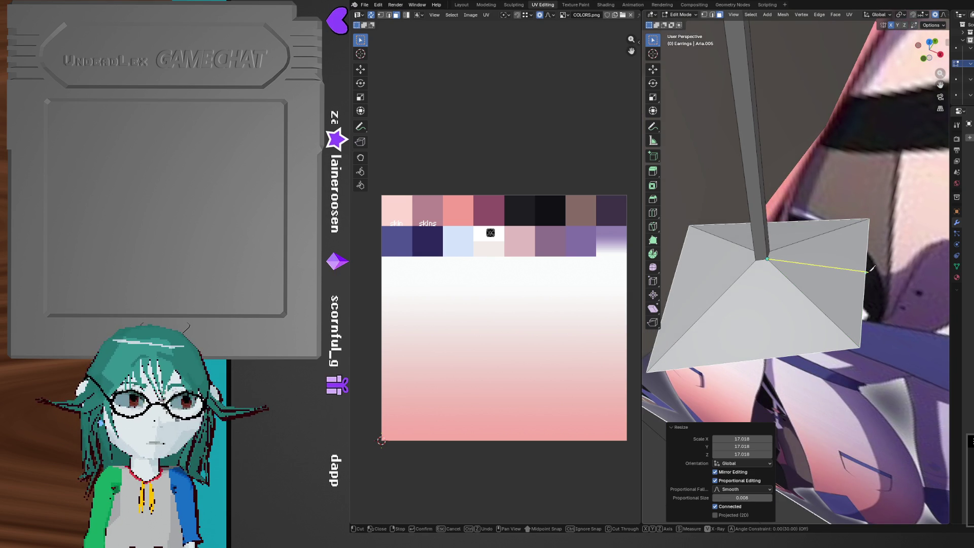
middle_drag(720, 262, 848, 224)
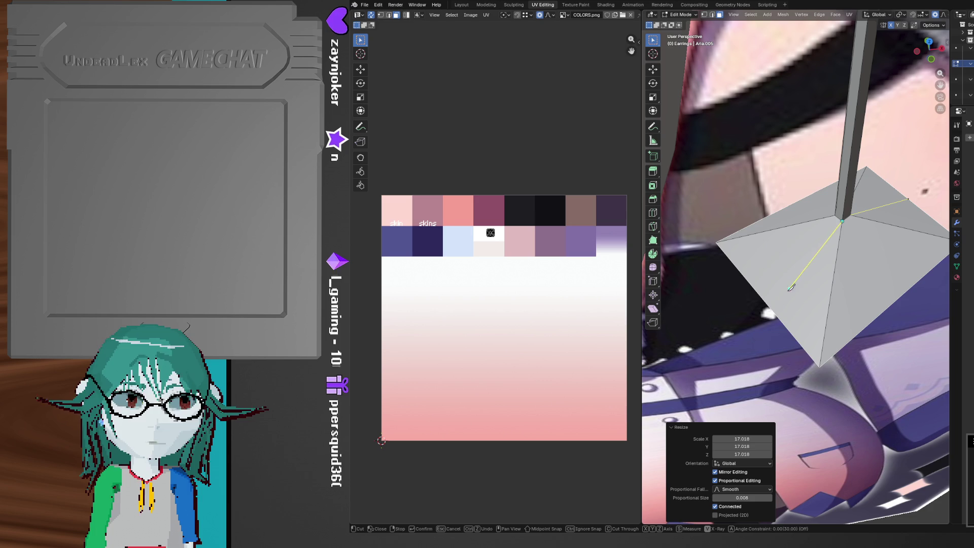
click(760, 295)
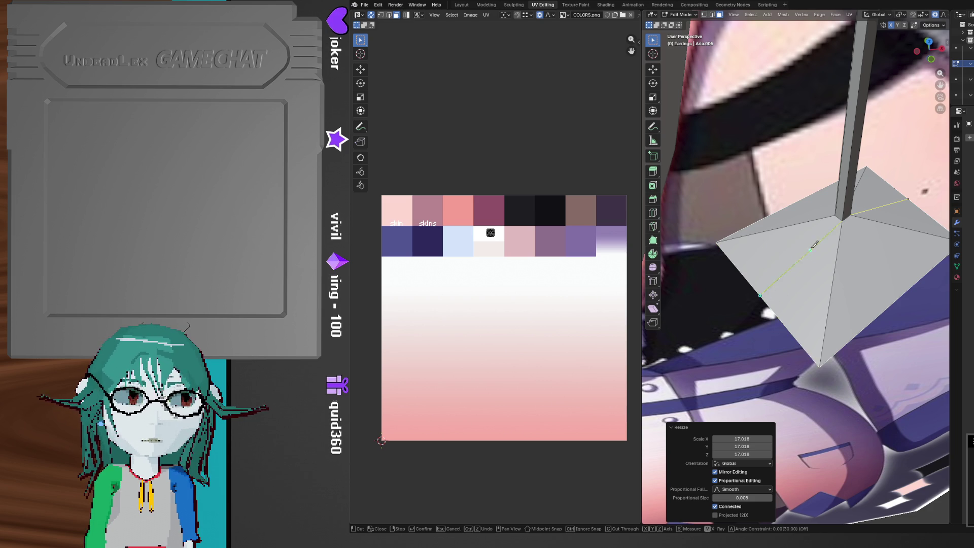
click(835, 211)
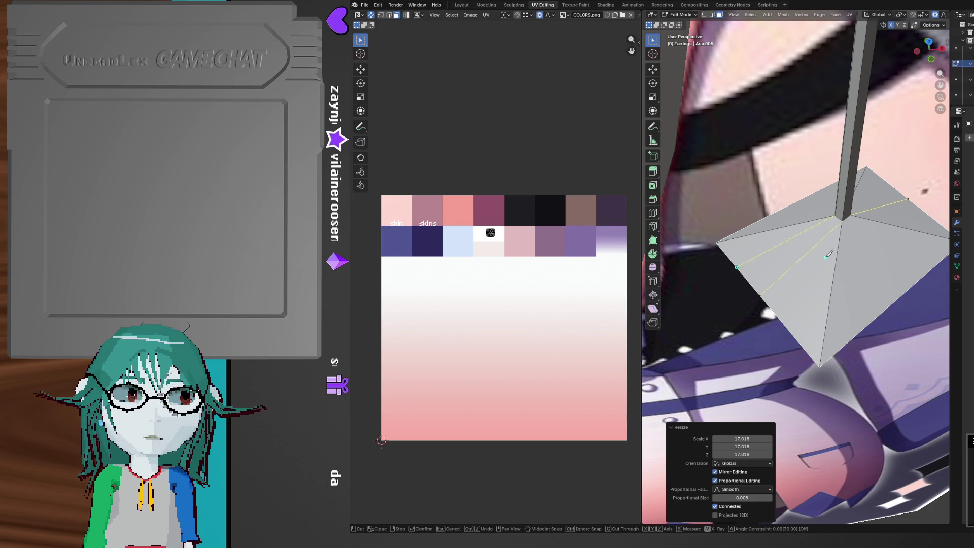
middle_drag(827, 255, 786, 260)
click(908, 253)
key(Return)
middle_drag(908, 253, 906, 240)
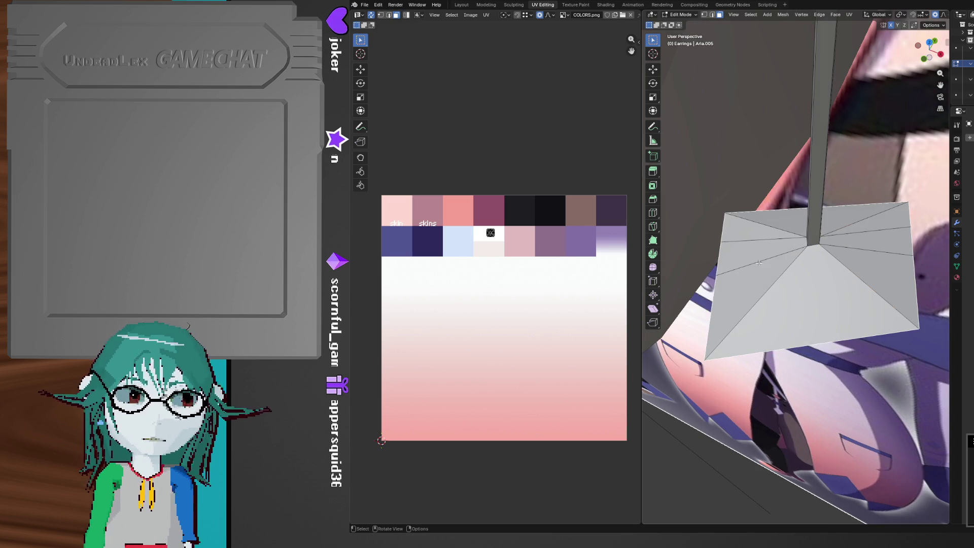
Slide a vertex along its edges on the pyramid
key(shift+v)
click(930, 225)
mouse_move(930, 225)
middle_down()
mouse_move(811, 244)
mouse_move(730, 273)
middle_up()
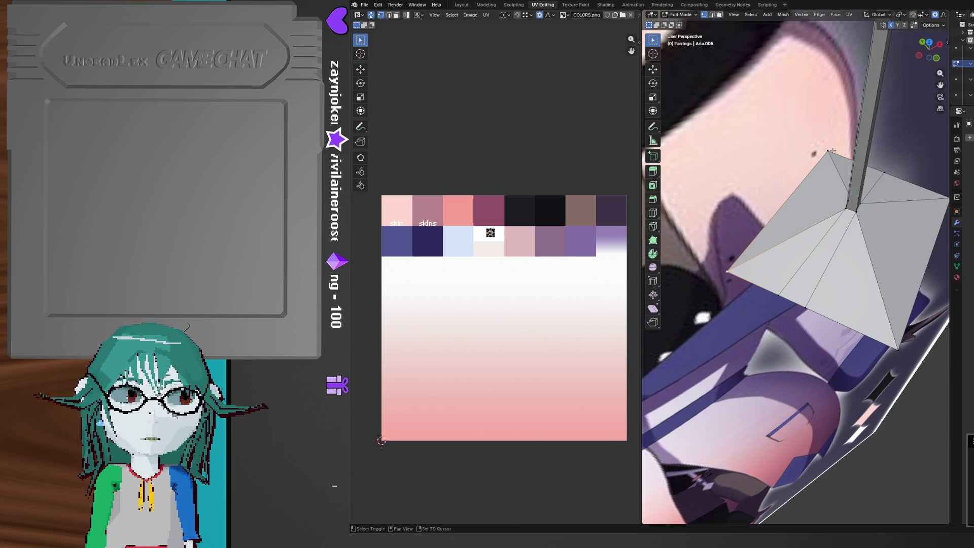
key(x)
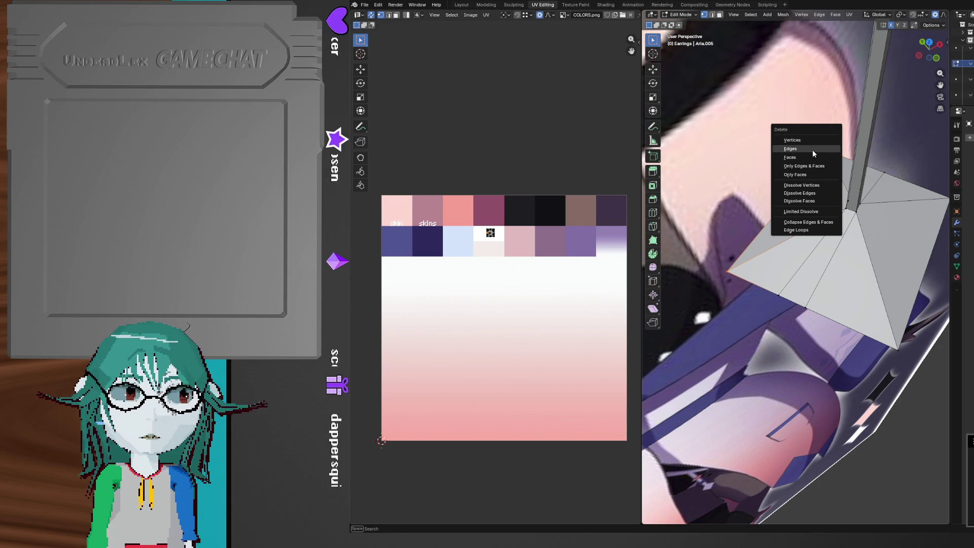
Delete the extra vertices and the large pyramid faces, leaving a thin strip
click(811, 139)
middle_drag(810, 147, 736, 273)
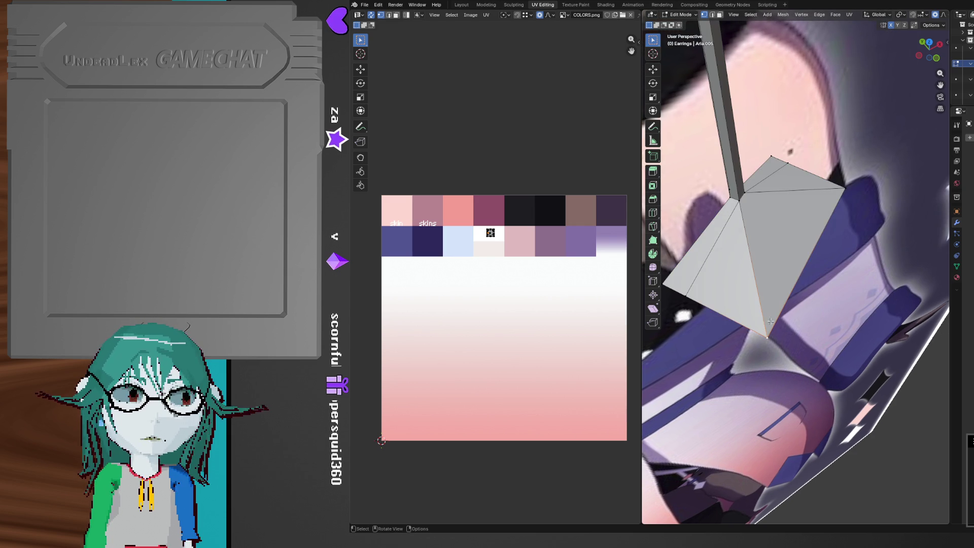
key(x)
click(841, 190)
mouse_move(841, 190)
middle_down()
mouse_move(778, 157)
mouse_move(787, 147)
mouse_move(750, 167)
mouse_move(843, 181)
mouse_move(815, 192)
mouse_move(822, 174)
mouse_move(805, 233)
mouse_move(828, 233)
mouse_move(850, 213)
mouse_move(799, 273)
mouse_move(787, 264)
middle_up()
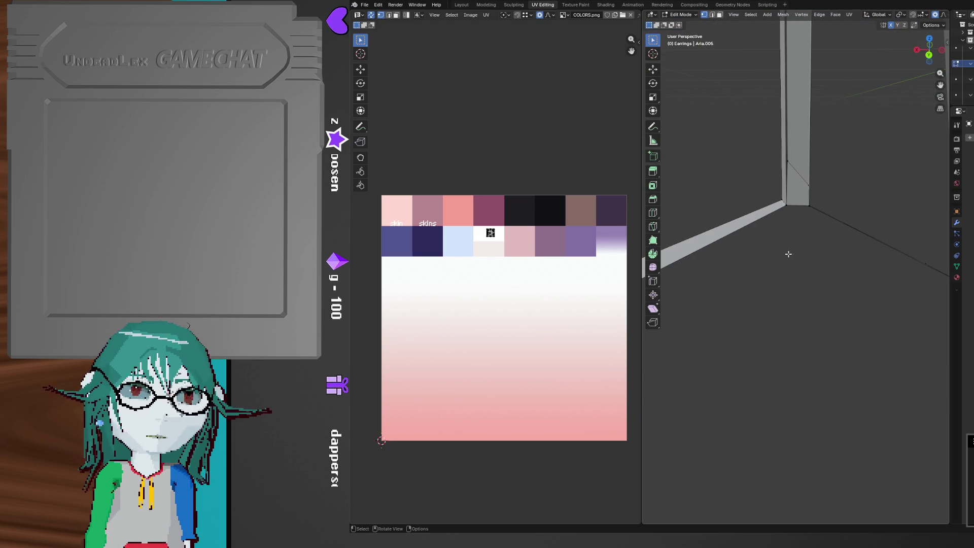
Merge the stray upper vertex into the bottom corner using Merge At Last
mouse_move(797, 177)
shift+middle_down()
mouse_move(787, 189)
mouse_move(779, 366)
mouse_move(771, 254)
mouse_move(809, 205)
shift+middle_up()
shift+click(810, 205)
shift+click(810, 303)
key(m)
click(809, 303)
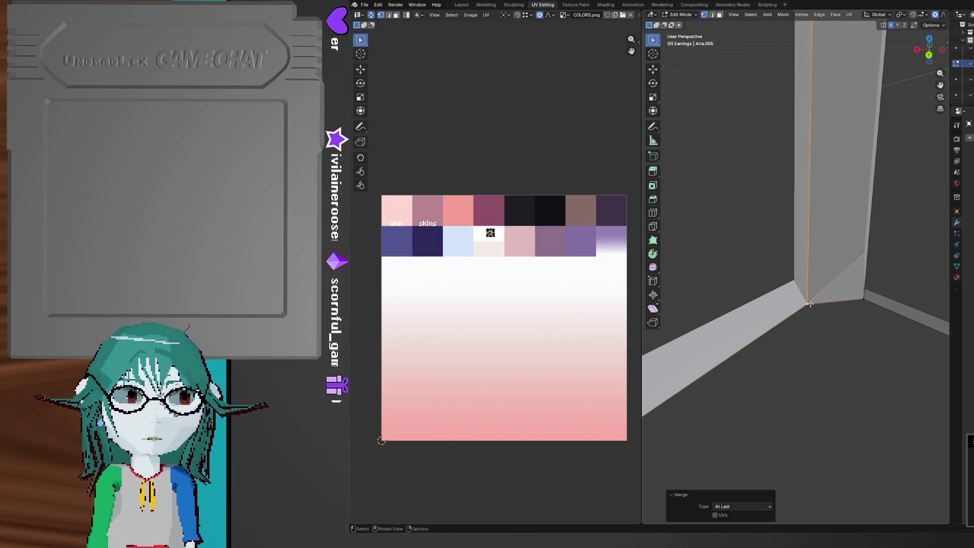
With X-ray on, merge a second stray vertex into its corner at last
click(865, 253)
key(alt+z)
shift+click(857, 297)
mouse_move(856, 298)
middle_down()
mouse_move(837, 300)
mouse_move(772, 354)
mouse_move(793, 357)
mouse_move(834, 315)
mouse_move(812, 320)
middle_up()
key(m)
click(839, 303)
scroll(793, 322, up, 5)
scroll(812, 320, up, 3)
mouse_move(846, 313)
middle_down()
mouse_move(843, 280)
mouse_move(816, 307)
mouse_move(738, 287)
middle_up()
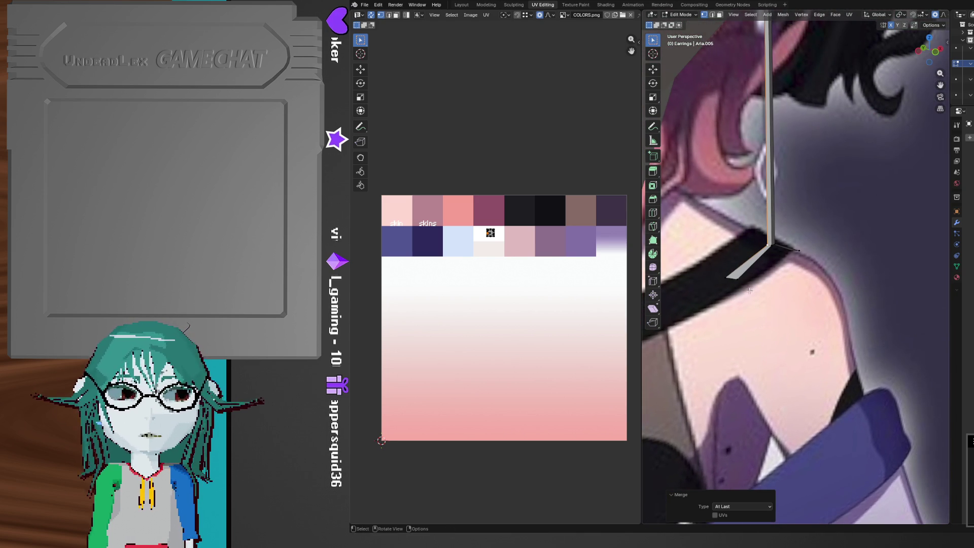
Select the strip's tip vertex and move it vertically in Front view
click(717, 263)
middle_drag(815, 287, 837, 259)
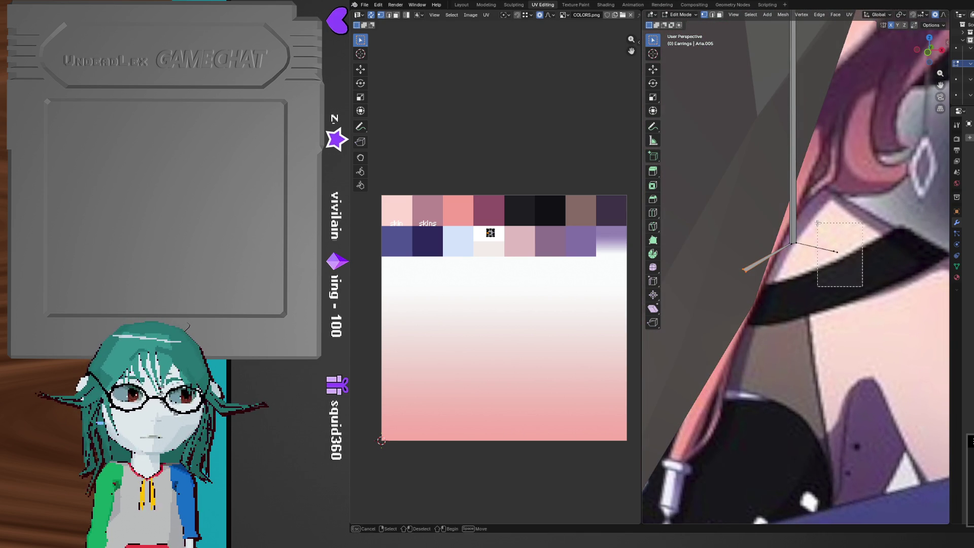
click(926, 54)
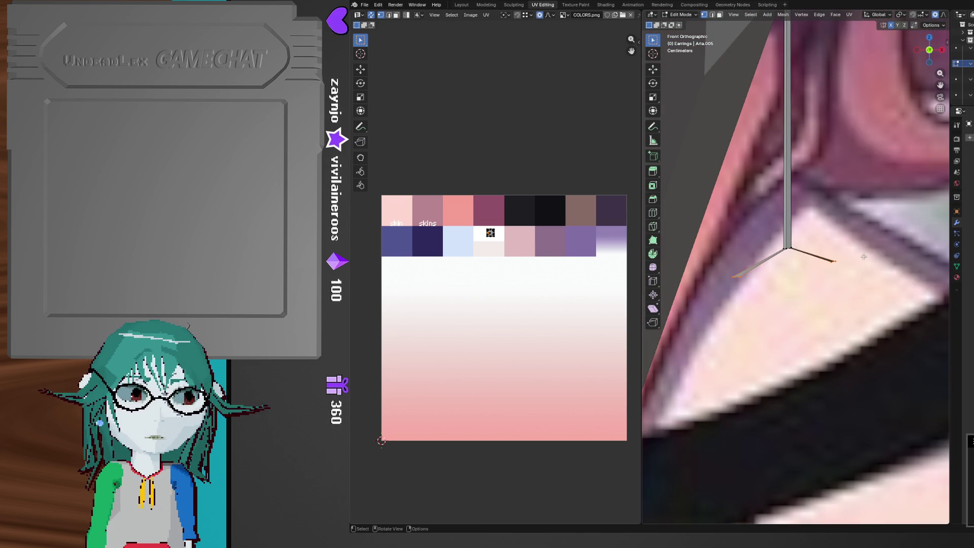
shift+middle_drag(827, 272, 809, 252)
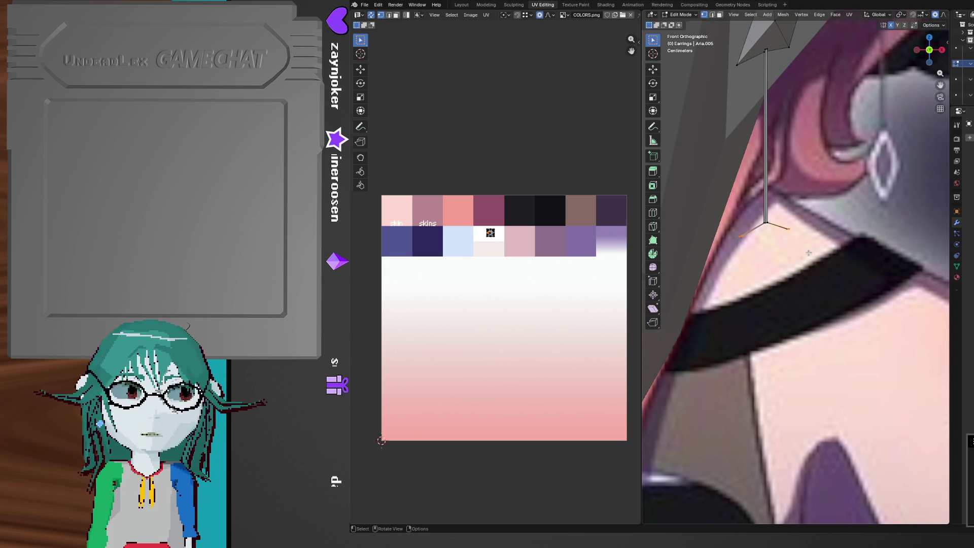
key(g)
key(z)
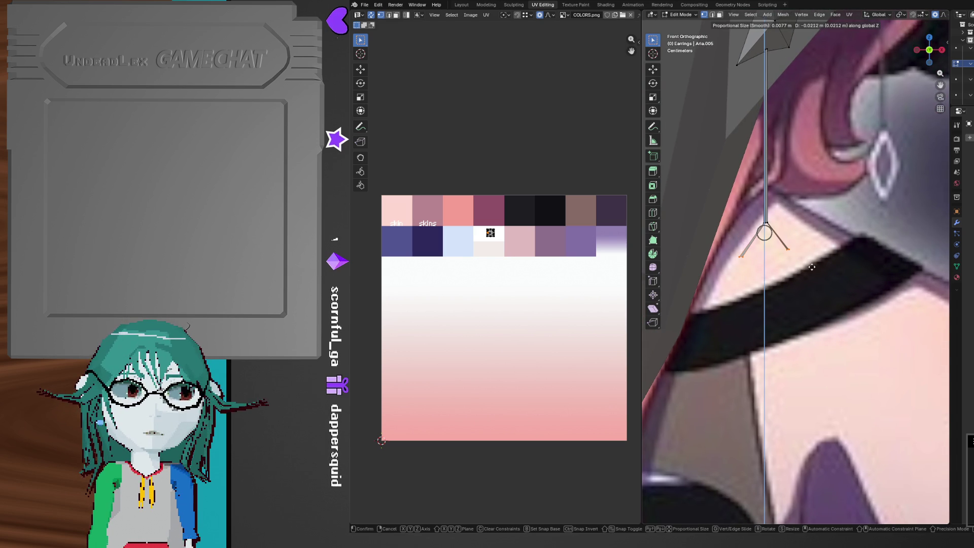
click(812, 267)
Extend the two leg ends downward along Z and scale them narrower
key(g)
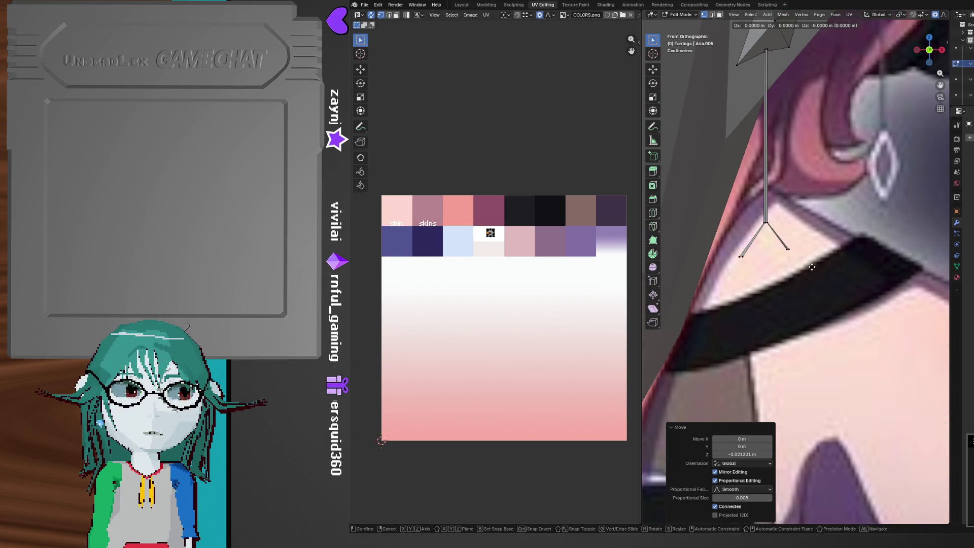
key(z)
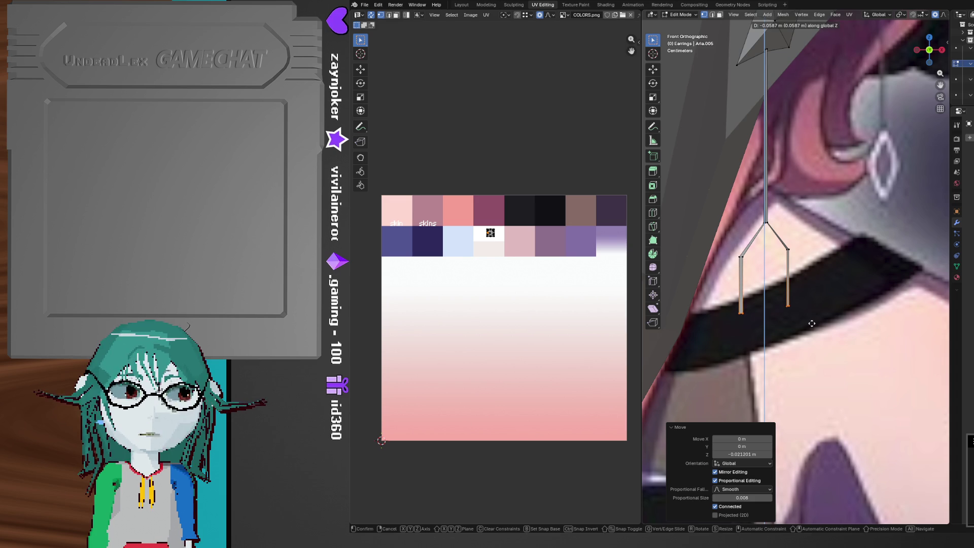
click(812, 323)
key(s)
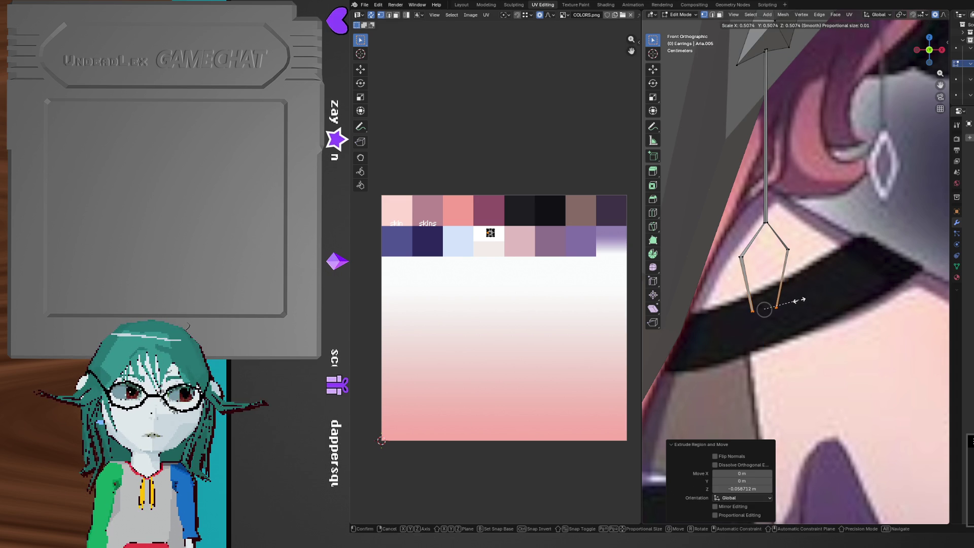
click(799, 300)
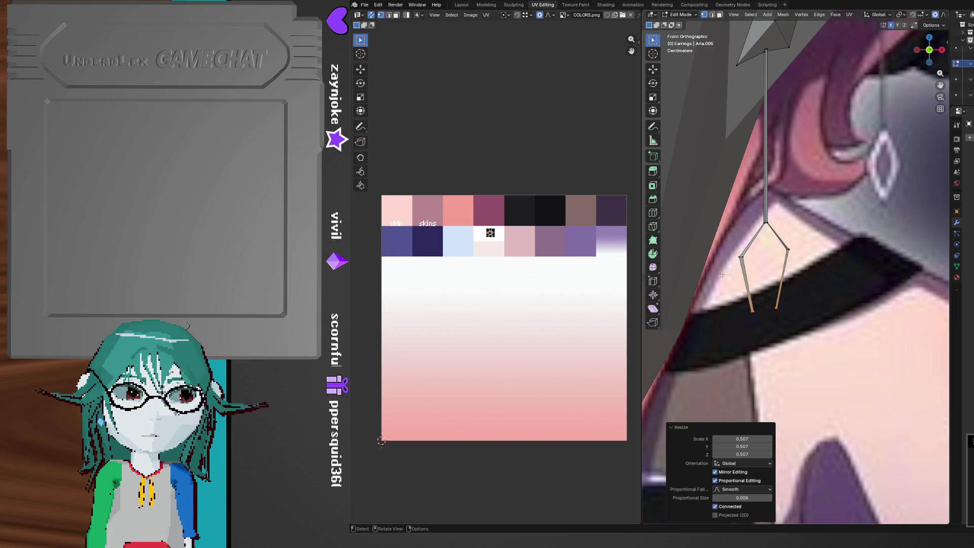
Move the leg ends vertically and scale the vertices to 0.872 along X
key(g)
key(z)
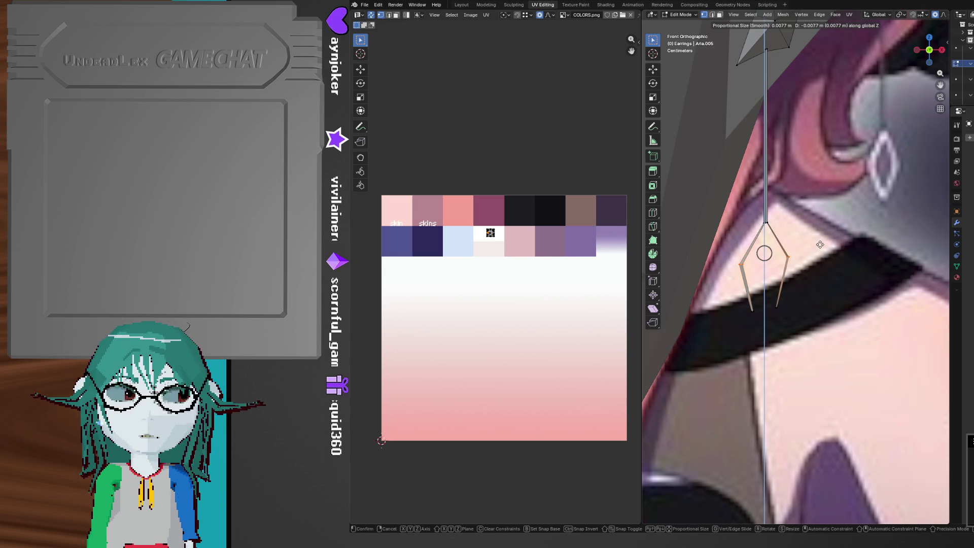
click(820, 244)
key(g)
key(x)
key(s)
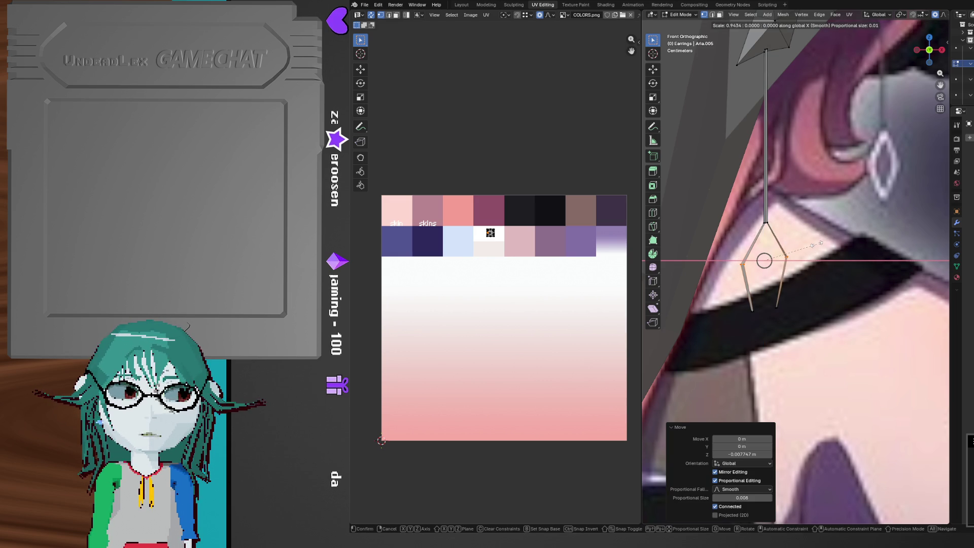
click(811, 244)
scroll(758, 281, up, 5)
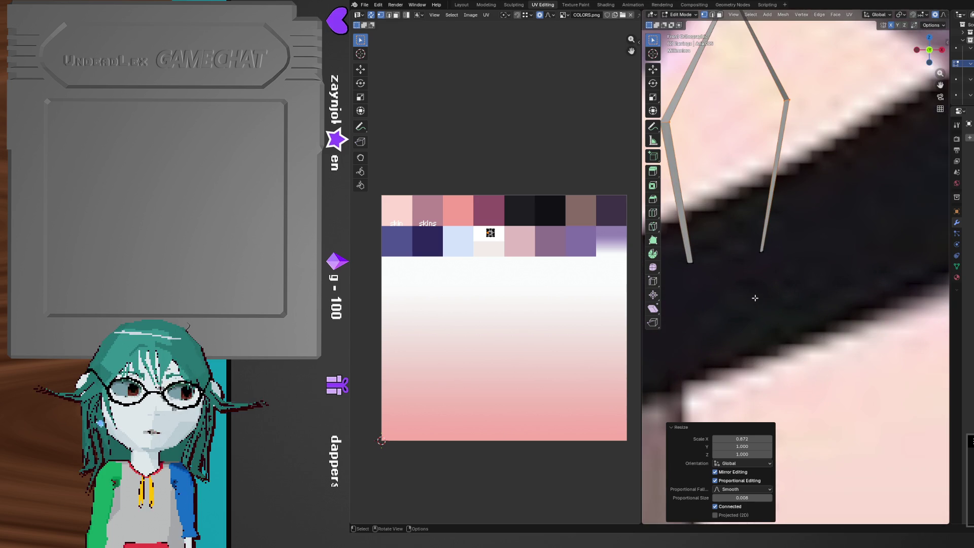
Nudge the lower vertices about 0.0048 m along X and 0.0031 m down along Z
key(g)
key(x)
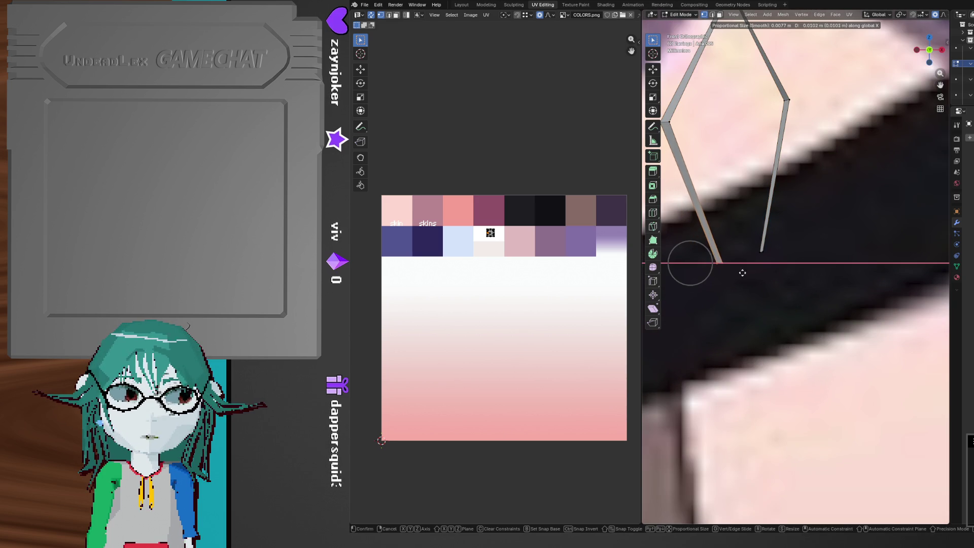
click(749, 272)
drag(748, 272, 776, 224)
key(g)
key(z)
key(x)
key(z)
click(725, 234)
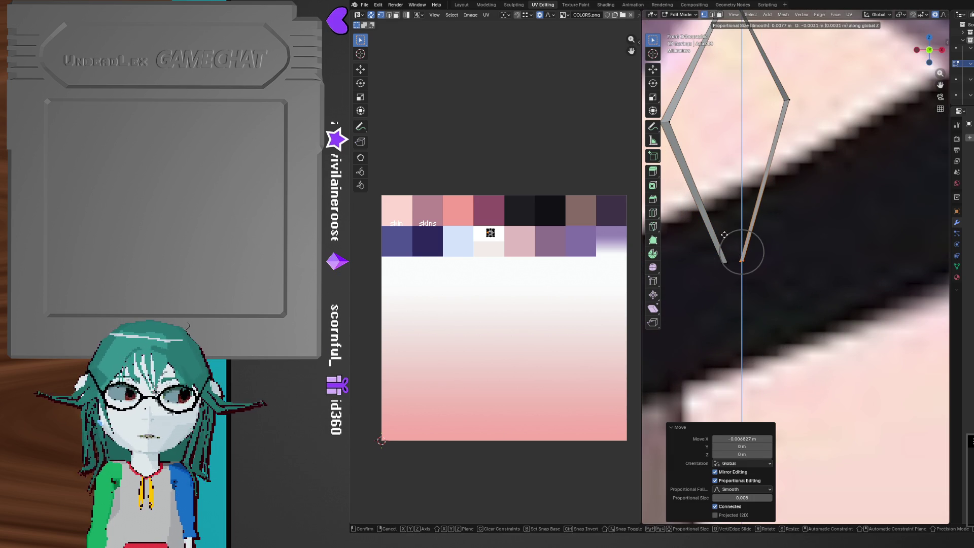
Select the left lower vertex together with a strip vertex
mouse_move(708, 248)
mouse_down()
mouse_move(751, 278)
mouse_move(724, 284)
mouse_move(736, 280)
mouse_up()
mouse_move(724, 287)
middle_down()
mouse_move(812, 331)
mouse_move(863, 309)
mouse_move(894, 318)
middle_up()
shift+click(865, 307)
Merge the selected strip vertices At Center, collapsing them into a single point
key(m)
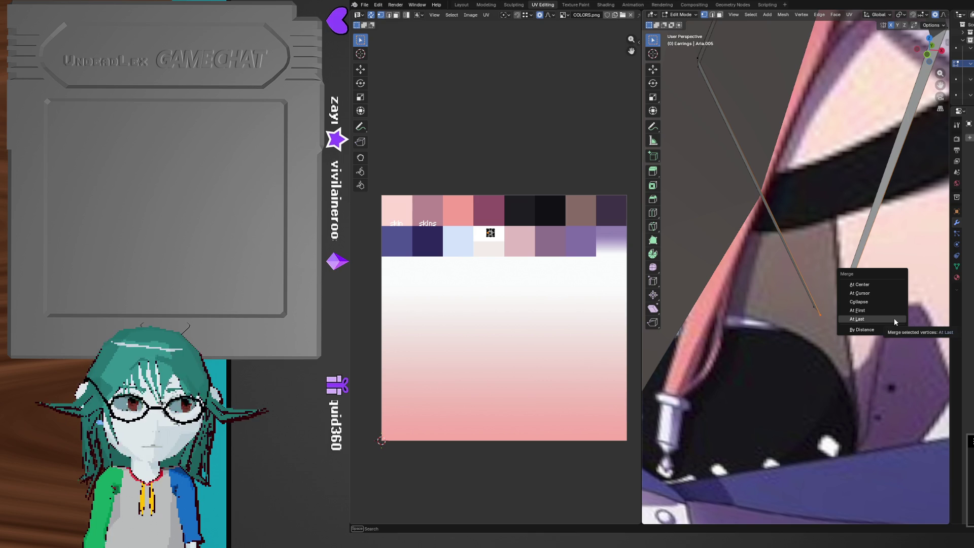
click(888, 283)
click(803, 311)
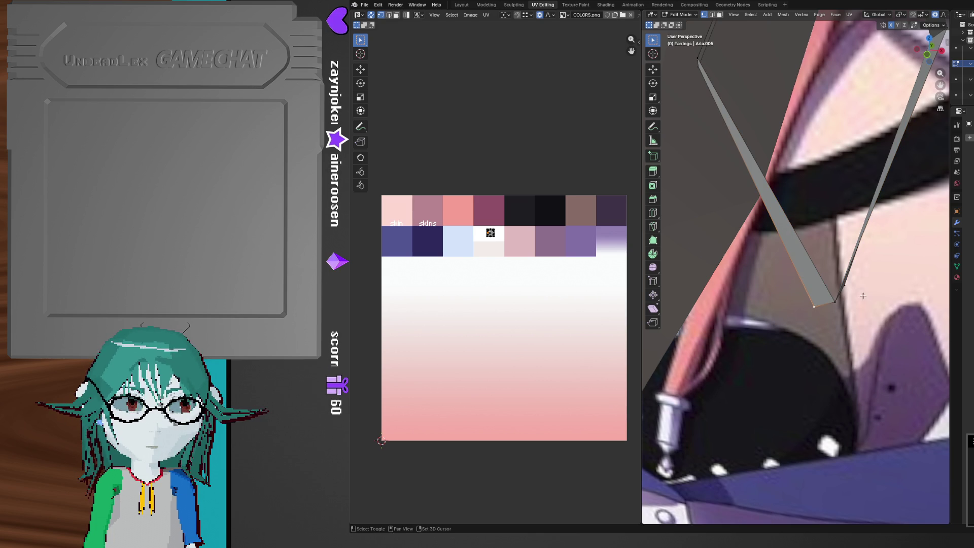
key(m)
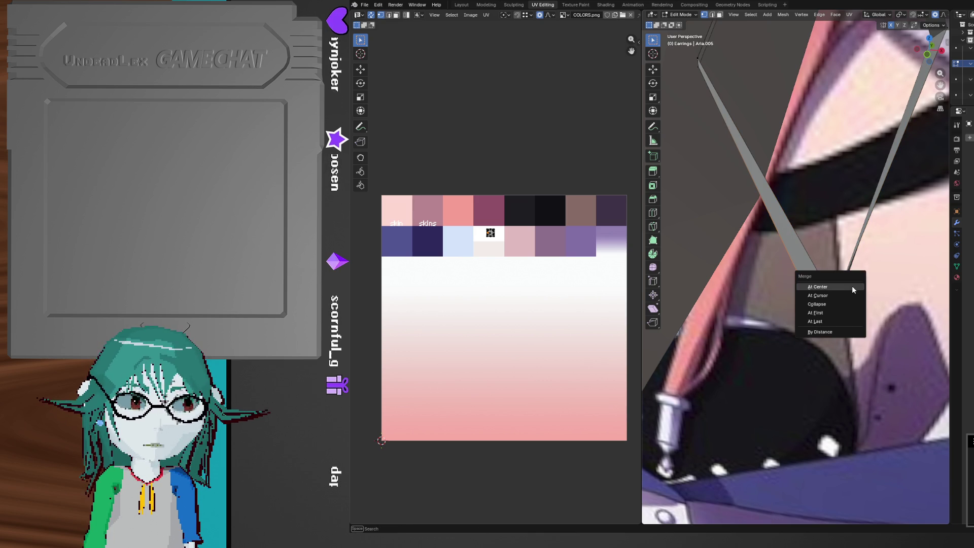
click(851, 285)
mouse_move(852, 285)
middle_down()
mouse_move(860, 263)
mouse_move(843, 228)
mouse_move(853, 242)
mouse_move(839, 257)
mouse_move(866, 259)
middle_up()
Check the whole character in Object Mode, then return to Edit Mode on the earring
key(Tab)
scroll(866, 256, up, 10)
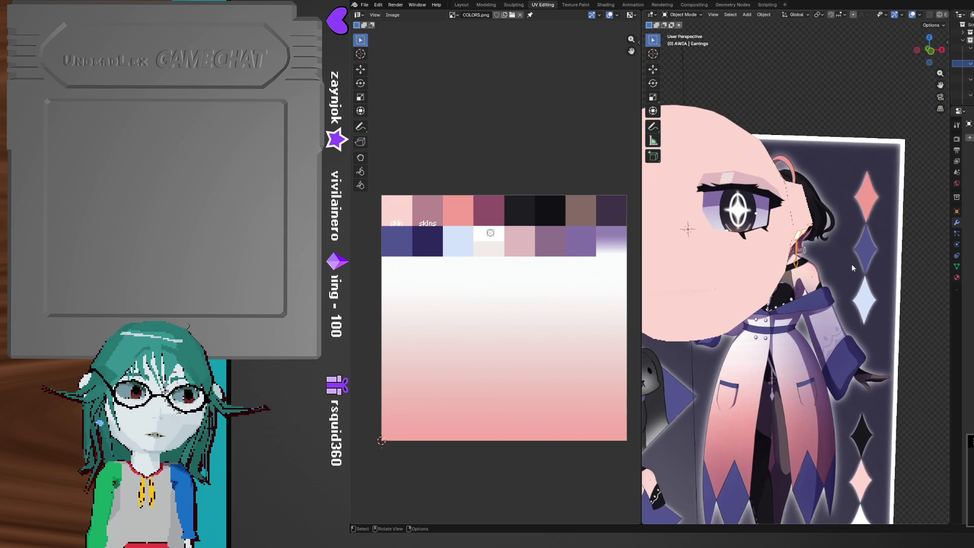
key(Tab)
middle_drag(812, 293, 819, 242)
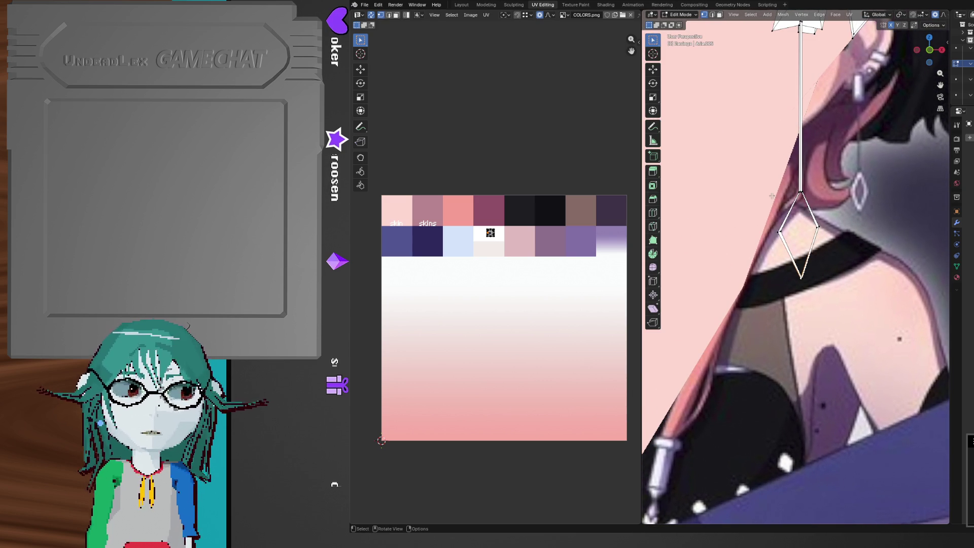
scroll(782, 217, up, 6)
mouse_move(731, 312)
middle_down()
mouse_move(738, 284)
mouse_move(833, 238)
mouse_move(803, 215)
mouse_move(799, 228)
middle_up()
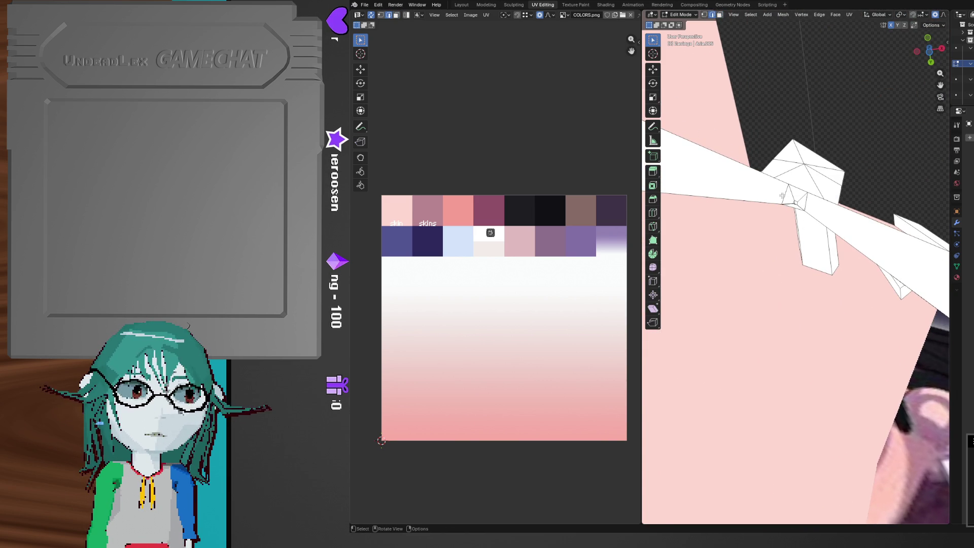
Reset the earring's UVs, shrink the island and move it in the UV editor
mouse_move(793, 209)
middle_down()
mouse_move(814, 215)
mouse_move(797, 209)
mouse_move(780, 223)
middle_up()
click(476, 17)
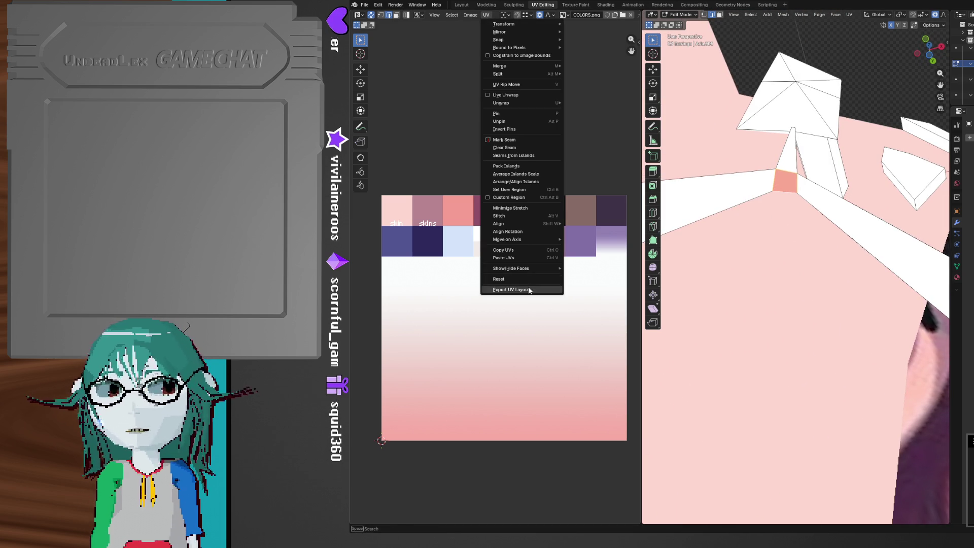
click(528, 285)
key(s)
click(507, 323)
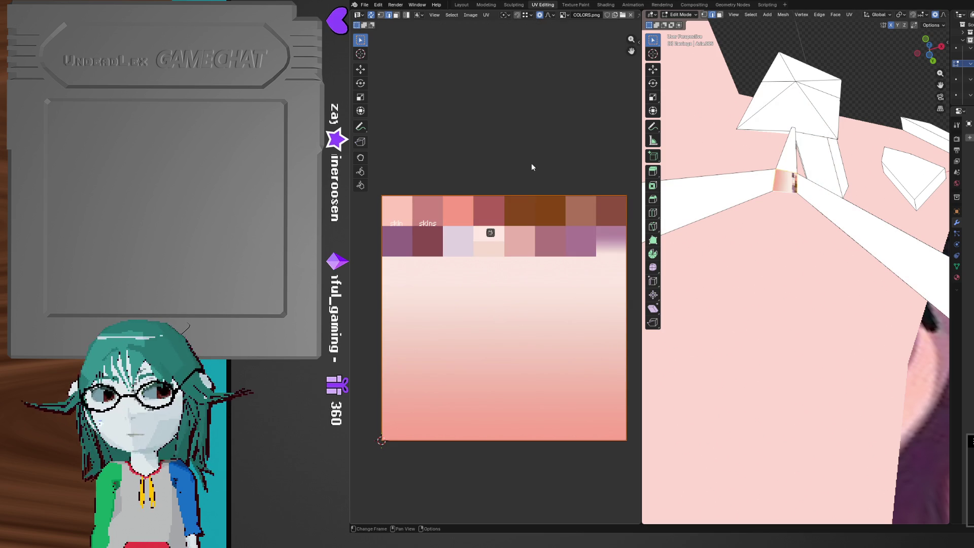
click(486, 15)
click(507, 279)
key(s)
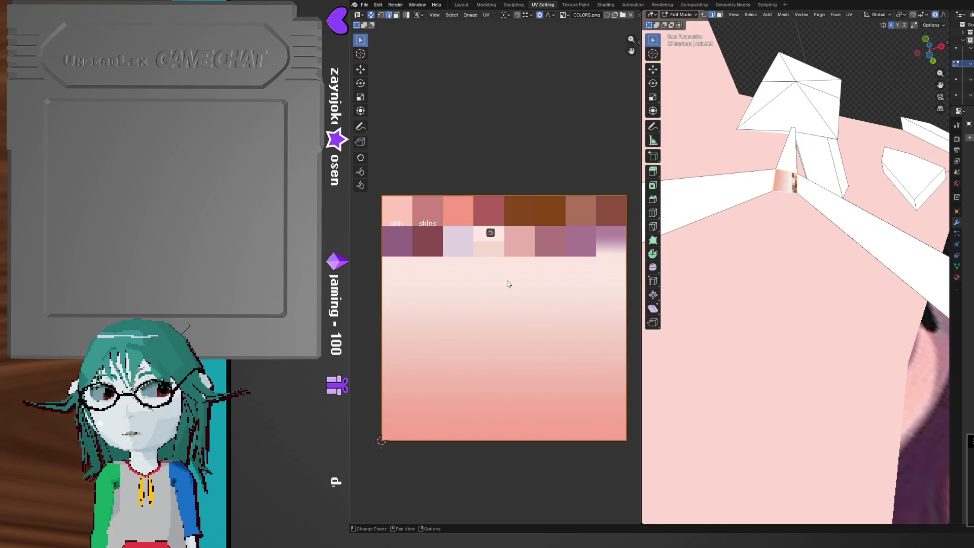
click(587, 400)
key(g)
scroll(503, 310, up, 3)
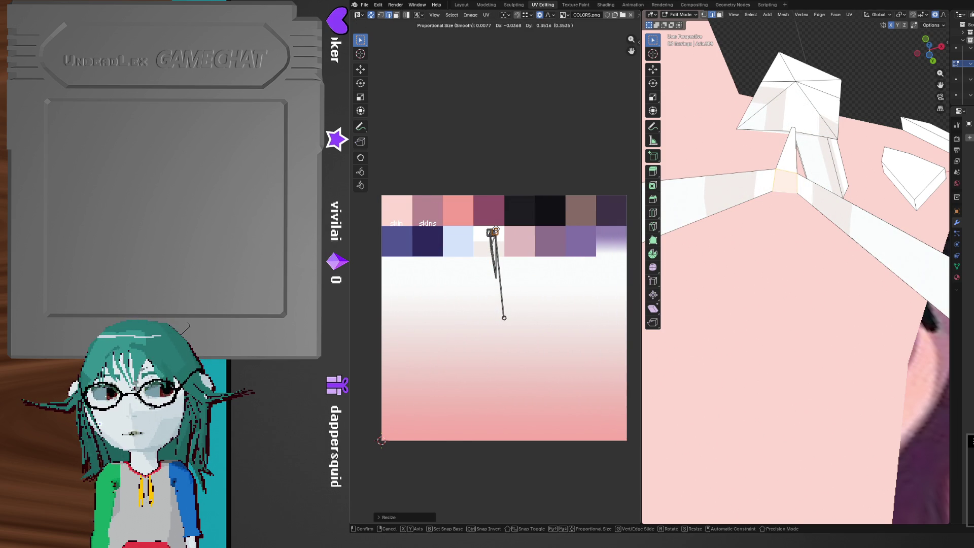
click(503, 318)
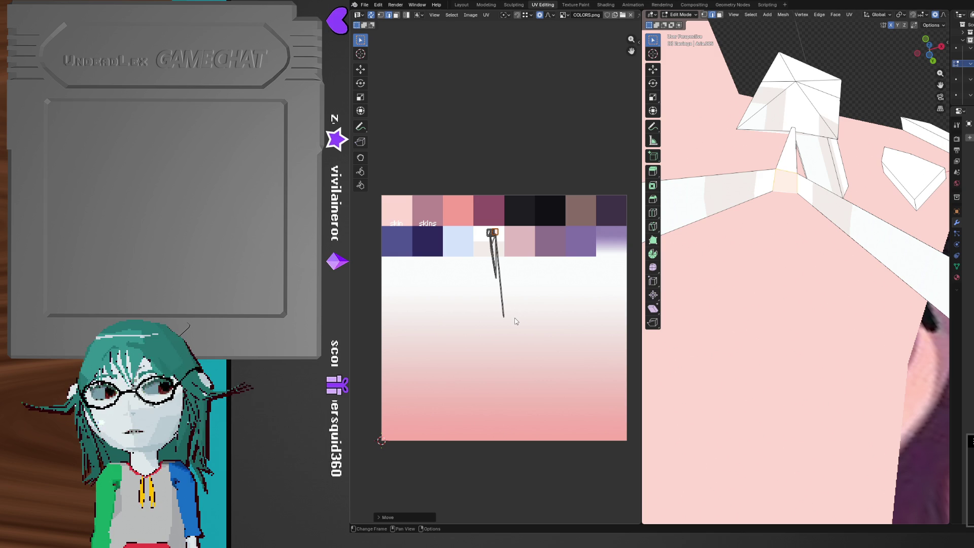
Select all, reset the UVs, then shrink and place the island on the white swatch
key(a)
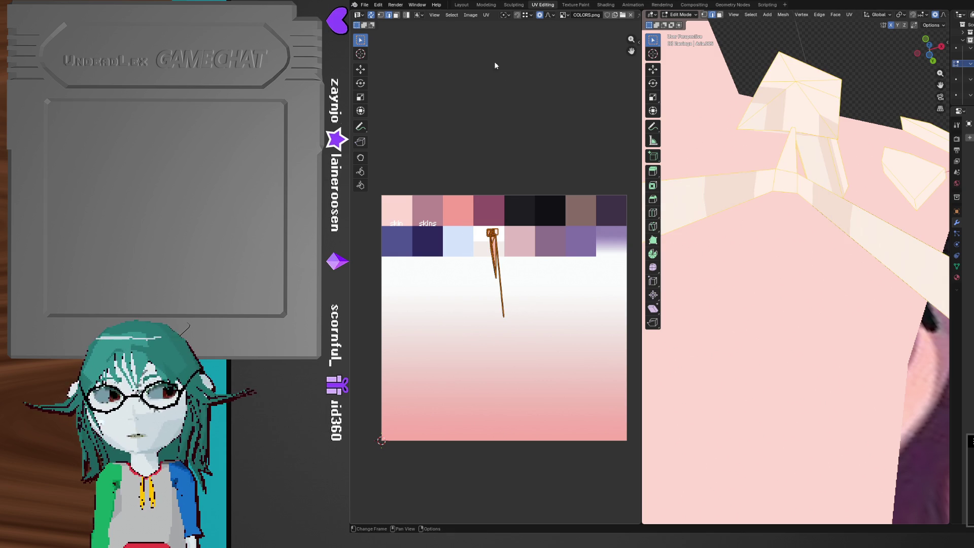
click(486, 15)
click(525, 279)
key(s)
click(510, 319)
key(g)
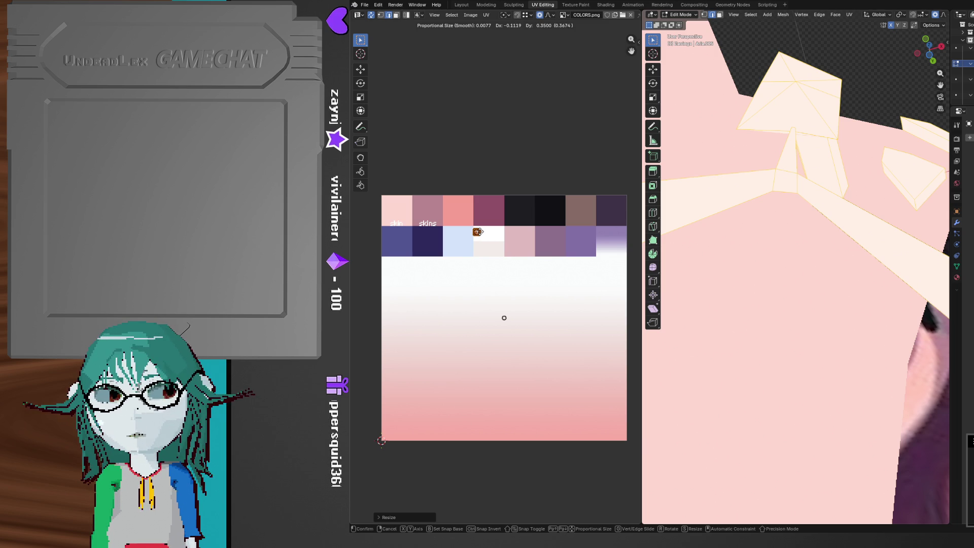
click(504, 318)
mouse_move(736, 264)
middle_down()
mouse_move(709, 243)
mouse_move(772, 315)
mouse_move(766, 290)
mouse_move(901, 398)
mouse_move(717, 287)
mouse_move(768, 267)
mouse_move(766, 342)
mouse_move(751, 374)
mouse_move(828, 368)
mouse_move(857, 341)
middle_up()
key(s)
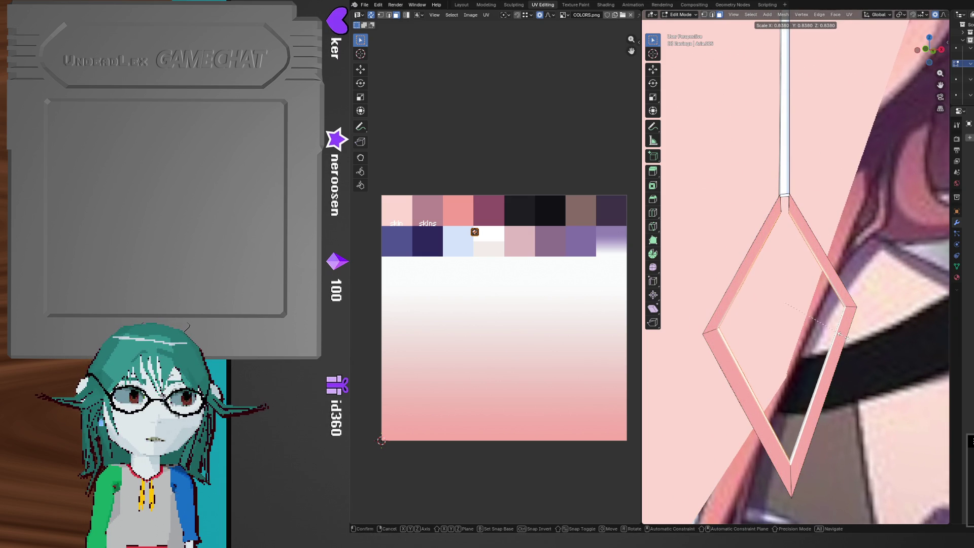
Scale the diamond frame to 0.810 to form a thicker inset rim
click(827, 327)
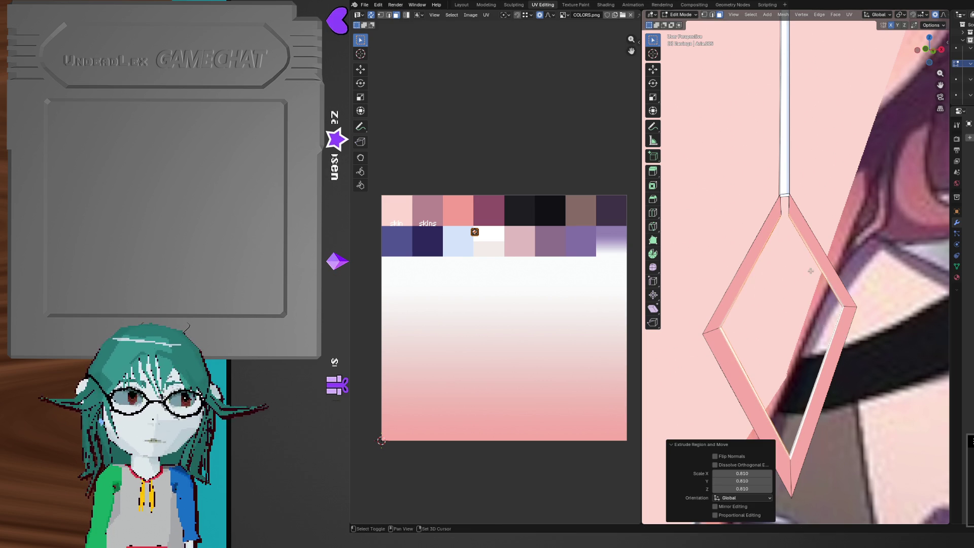
scroll(790, 308, up, 3)
mouse_move(790, 307)
middle_down()
mouse_move(757, 193)
mouse_move(760, 207)
mouse_move(743, 217)
middle_up()
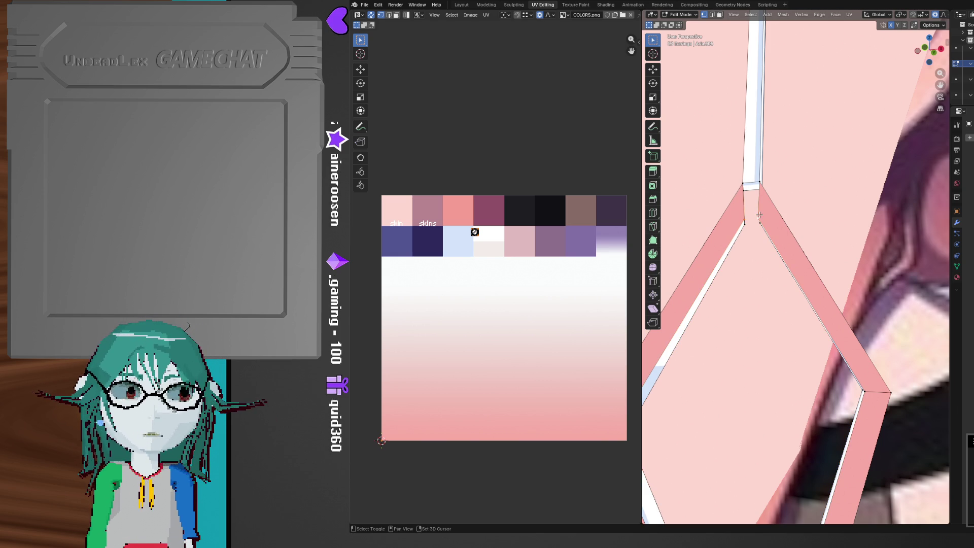
Merge the joint vertices At Center where the frame's legs meet the bar
key(m)
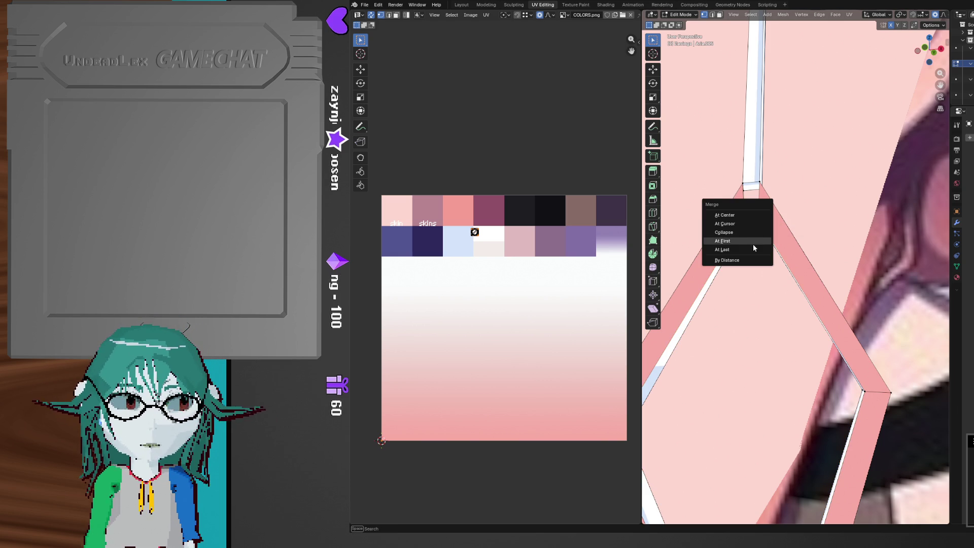
click(753, 214)
mouse_move(747, 228)
middle_down()
mouse_move(790, 252)
mouse_move(815, 237)
mouse_move(832, 264)
mouse_move(888, 287)
mouse_move(864, 294)
mouse_move(806, 277)
mouse_move(795, 286)
middle_up()
key(m)
click(864, 295)
scroll(835, 279, up, 3)
key(2)
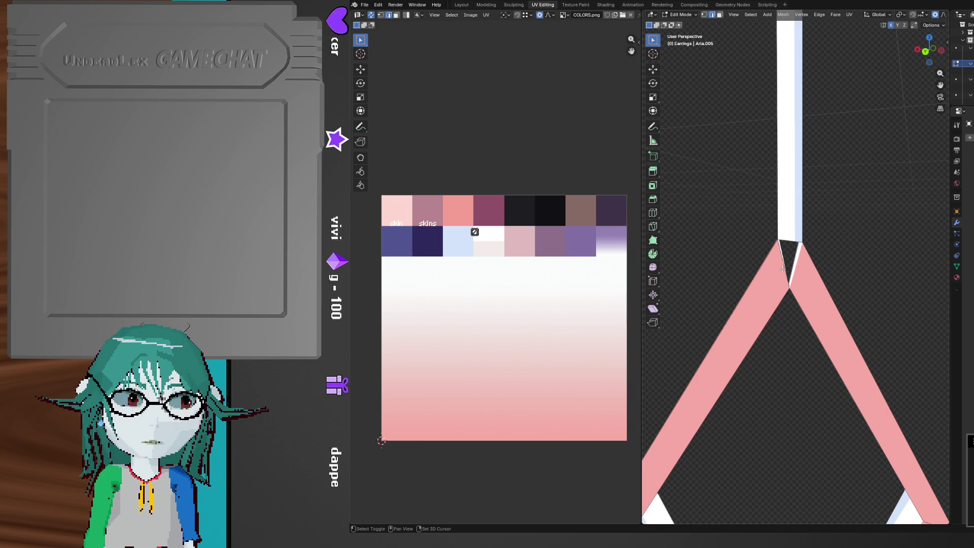
Fill the triangular gap at the bar joint with a new face
key(f)
middle_drag(795, 236, 889, 272)
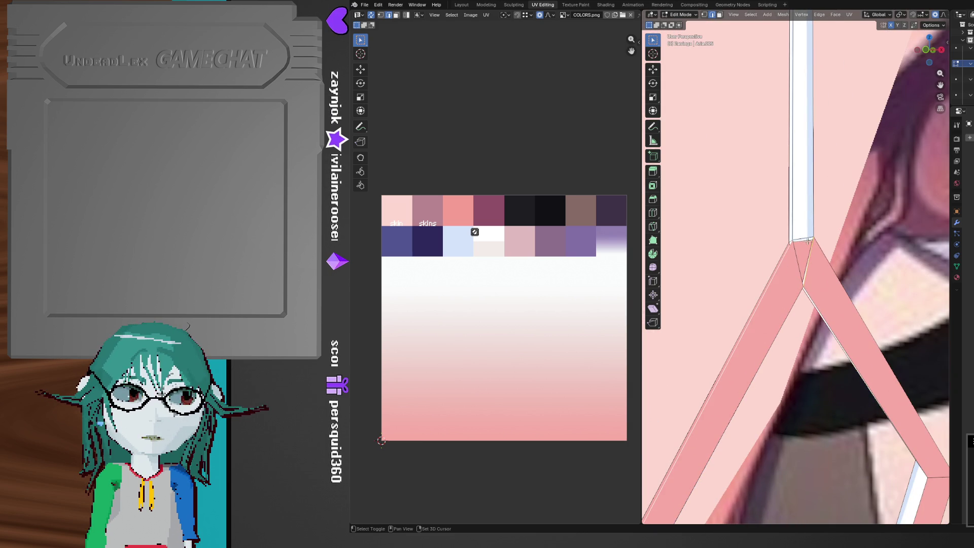
middle_drag(805, 275, 719, 237)
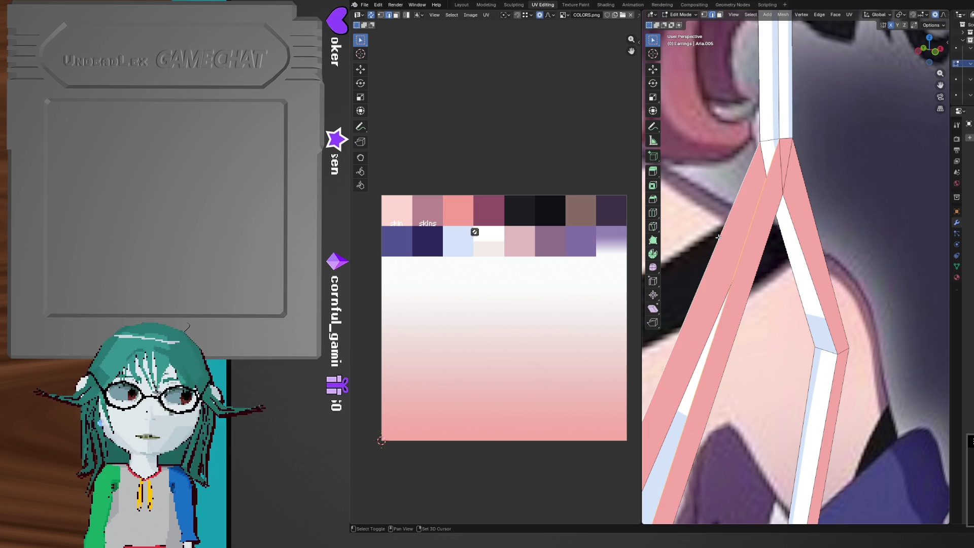
middle_drag(771, 151, 751, 284)
Reselect frame elements, ending with an inner edge and the frame's outer right edge
drag(749, 269, 765, 303)
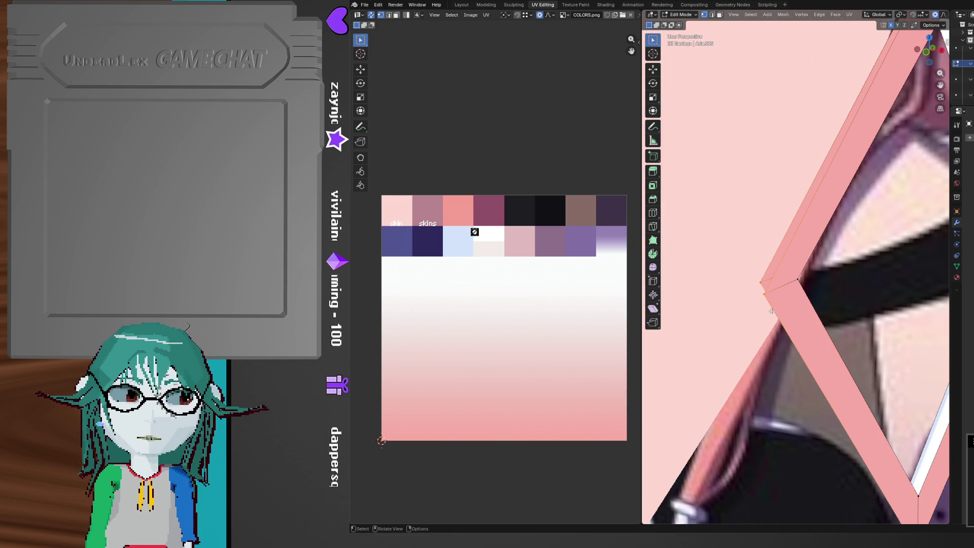
mouse_move(771, 311)
middle_down()
mouse_move(785, 254)
mouse_move(865, 248)
middle_up()
drag(835, 202, 834, 201)
mouse_move(835, 213)
middle_down()
mouse_move(832, 298)
mouse_move(787, 279)
mouse_move(810, 310)
mouse_move(784, 332)
middle_up()
key(alt+Tab)
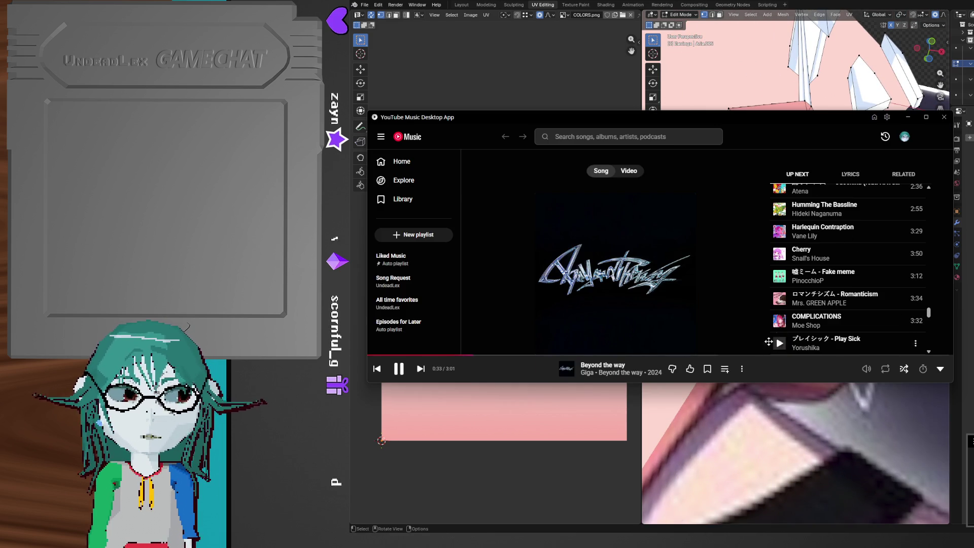
key(alt+Tab)
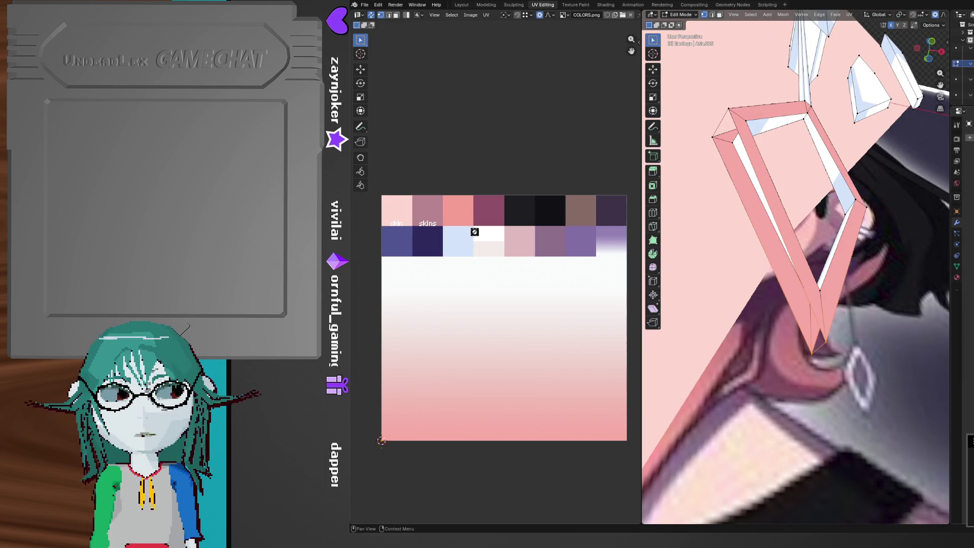
mouse_move(866, 291)
middle_down()
mouse_move(785, 344)
mouse_move(762, 253)
middle_up()
mouse_move(729, 140)
middle_down()
mouse_move(755, 204)
mouse_move(755, 180)
middle_up()
key(alt+a)
mouse_move(678, 246)
shift+middle_down()
mouse_move(825, 160)
mouse_move(758, 212)
shift+middle_up()
click(745, 223)
click(767, 218)
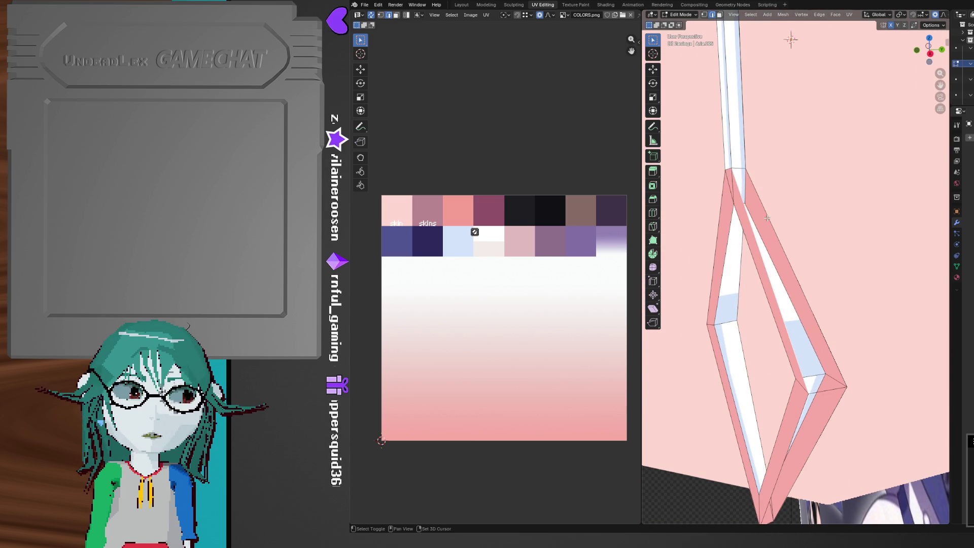